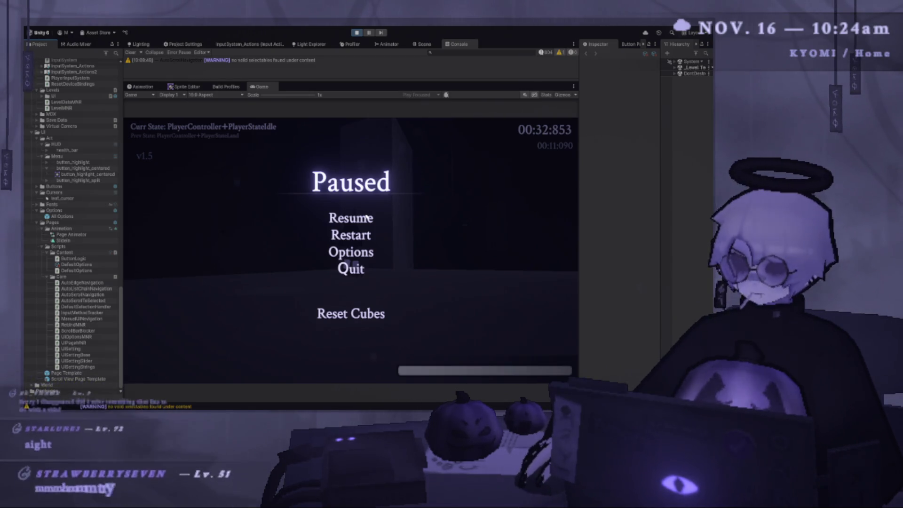
- Resume the game and playtest a jump, air-dash parry, horizontal slash and fast-fall
key("Escape")
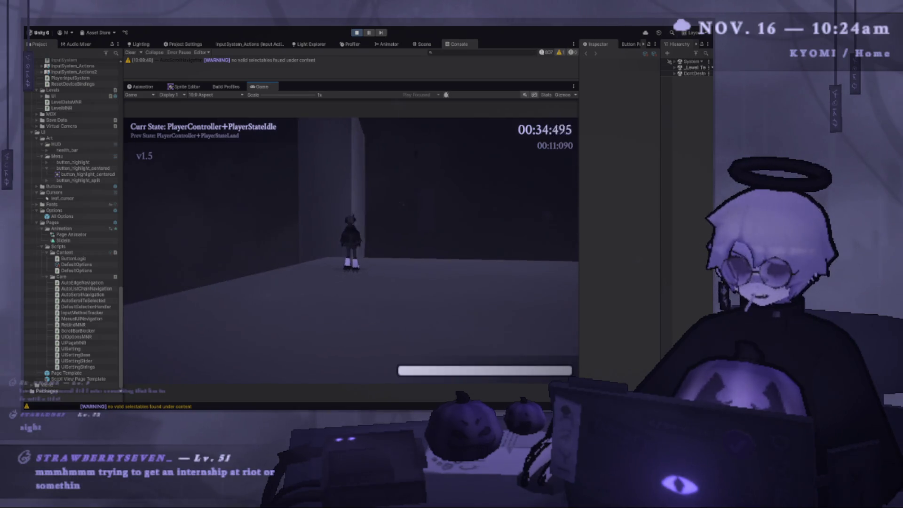
key("space")
key("space")
key("j")
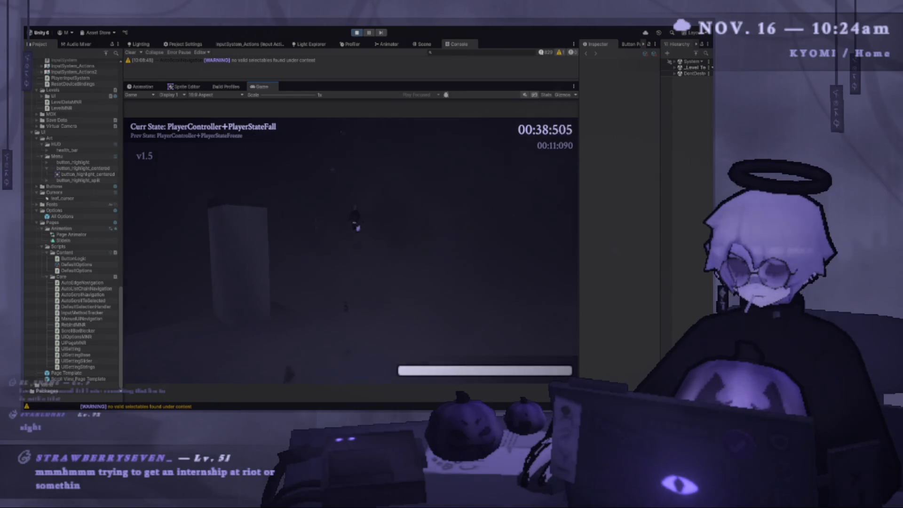
key("s")
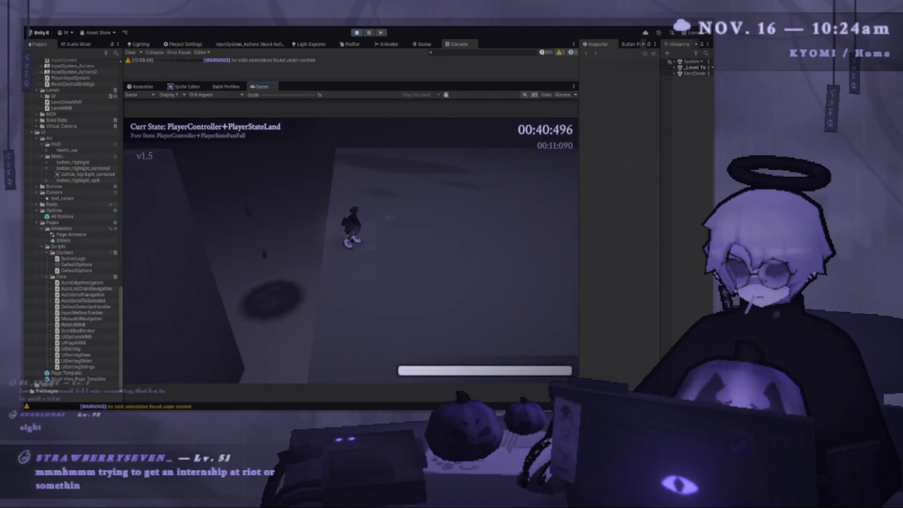
- Pause the game and choose Restart from the Paused menu
key("Escape")
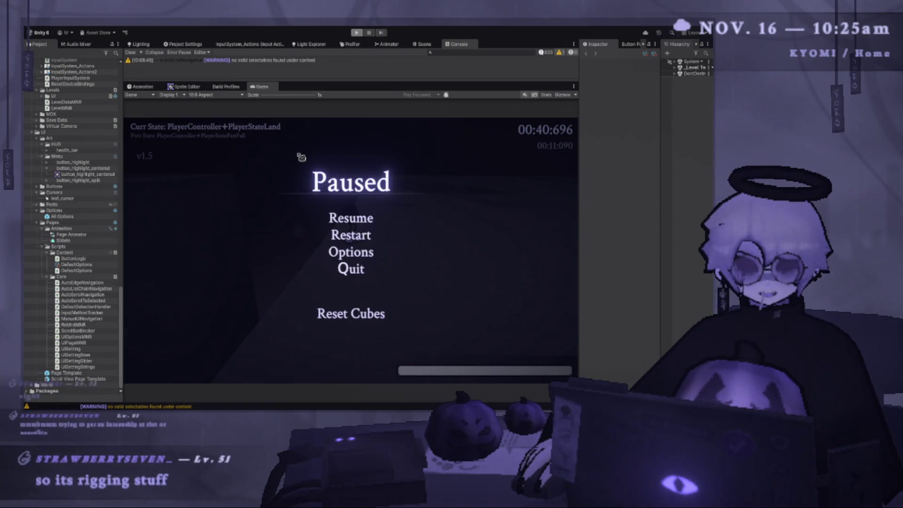
key("Down")
key("Return")
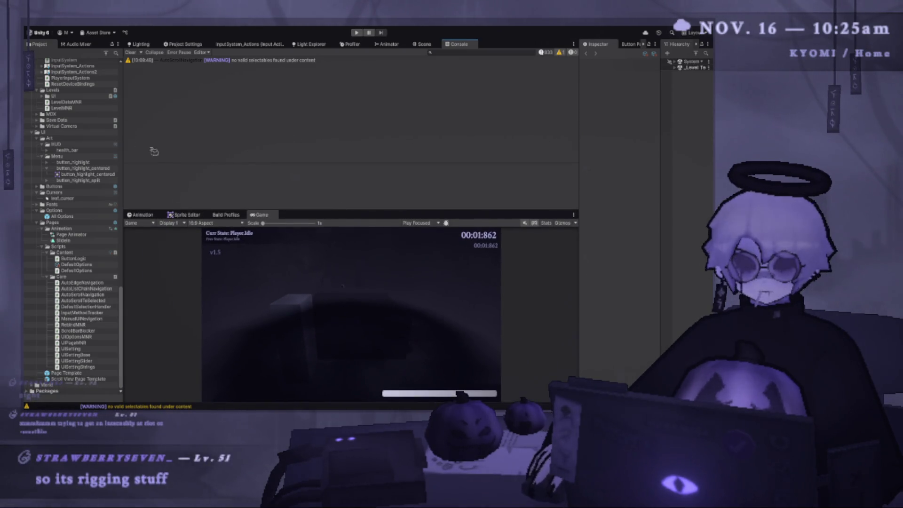
- Show the Scene view orbited toward the house roofs, enlarged above a smaller Game view
key("ctrl+1")
left_click_drag(308, 164, 353, 172)
left_click_drag(352, 211, 352, 278)
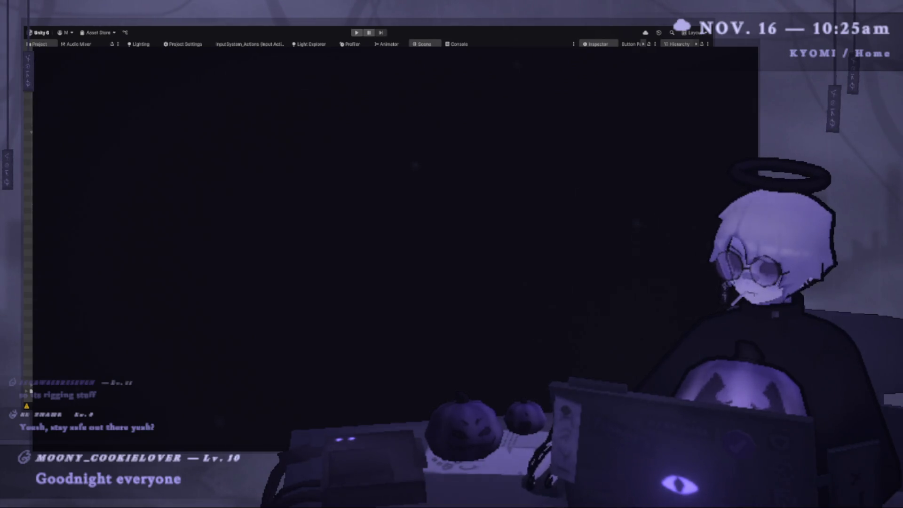
- Sketch a rectangle inside a freehand circle, with a small hook and a cross above
mouse_move(269, 191)
left_mouse_down()
mouse_move(292, 189)
mouse_move(291, 270)
mouse_move(251, 272)
left_mouse_up()
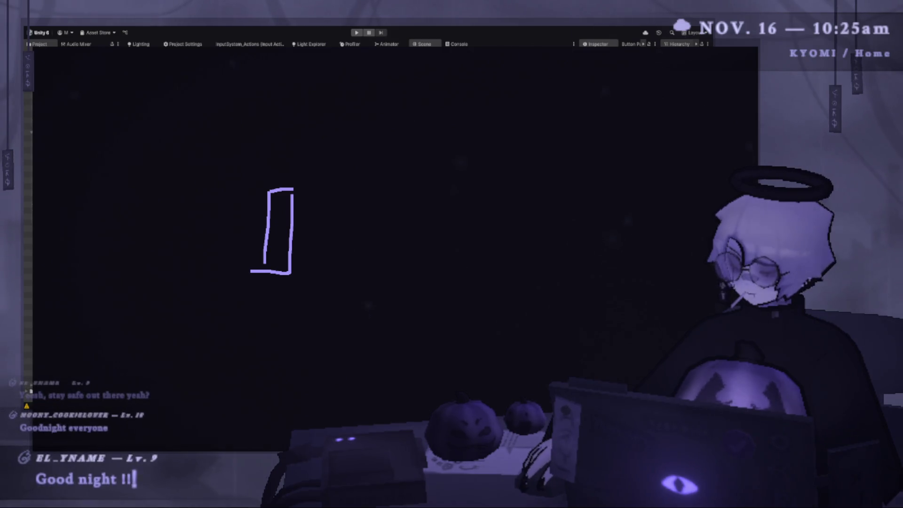
mouse_move(288, 163)
left_mouse_down()
mouse_move(258, 162)
mouse_move(274, 307)
mouse_move(322, 190)
mouse_move(288, 163)
left_mouse_up()
mouse_move(323, 248)
left_mouse_down()
mouse_move(321, 225)
mouse_move(348, 231)
left_mouse_up()
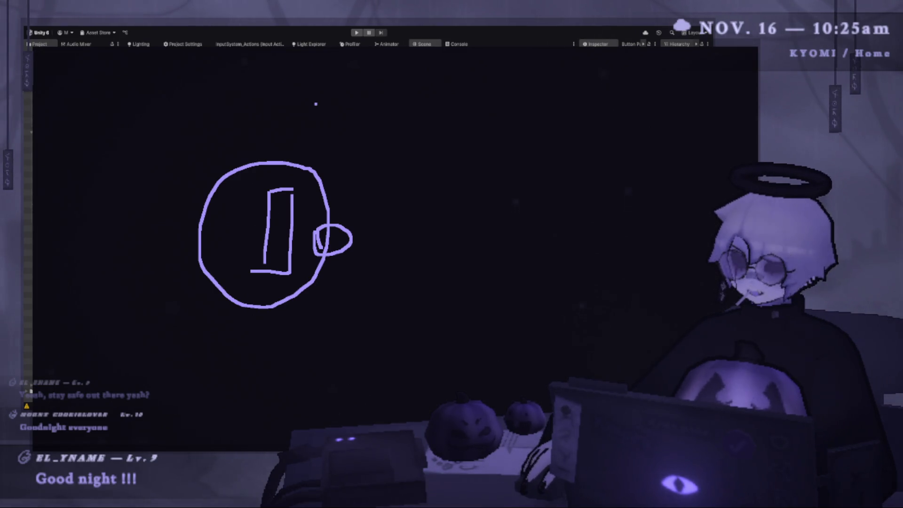
left_click_drag(315, 102, 326, 182)
left_click_drag(292, 152, 404, 140)
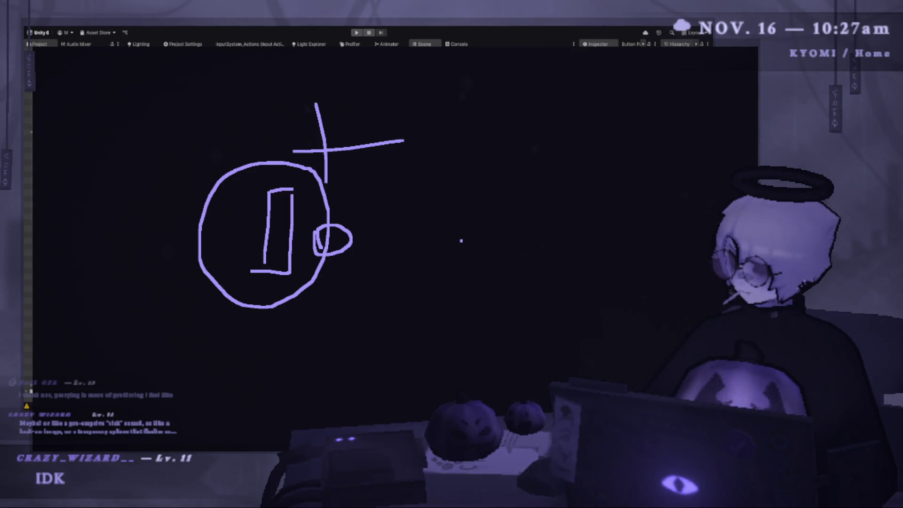
- Hide the overlay, then clear it and draw a new loop with a cross, undoing the crossing strokes
key("Escape")
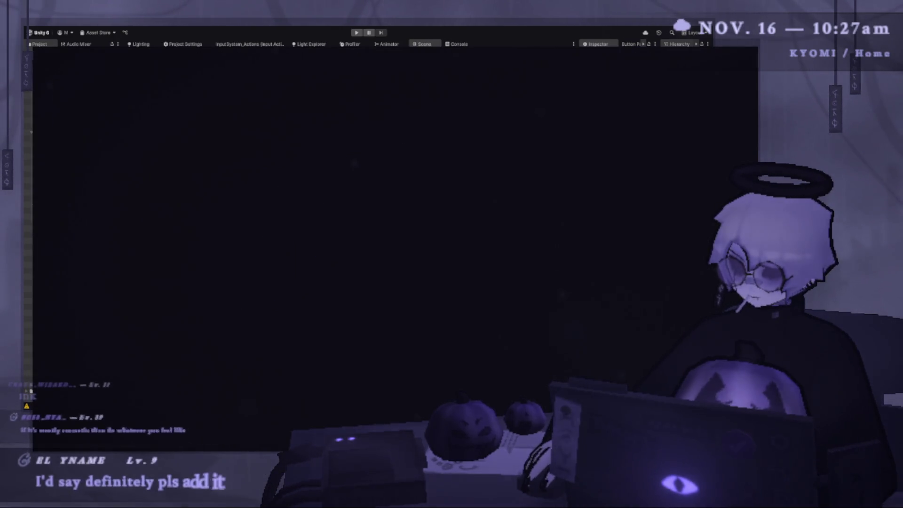
mouse_move(322, 126)
left_mouse_down()
mouse_move(440, 177)
mouse_move(274, 115)
left_mouse_up()
left_click_drag(486, 86, 485, 203)
left_click_drag(447, 143, 509, 147)
key("ctrl+z")
key("ctrl+z")
- Redraw the cross beside the loop with a longer horizontal stroke and add a mark at upper left
left_click_drag(471, 86, 470, 168)
left_click_drag(446, 134, 512, 138)
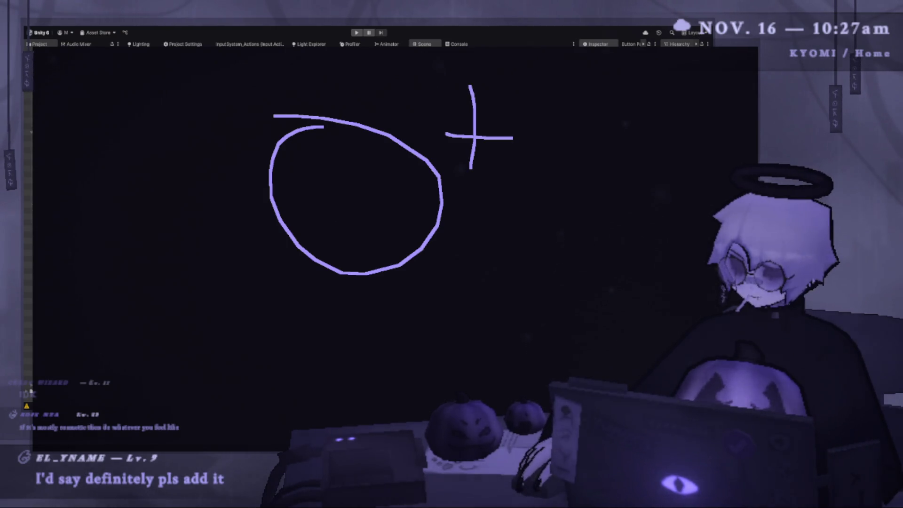
left_click_drag(511, 93, 511, 166)
key("ctrl+z")
left_click_drag(494, 119, 512, 119)
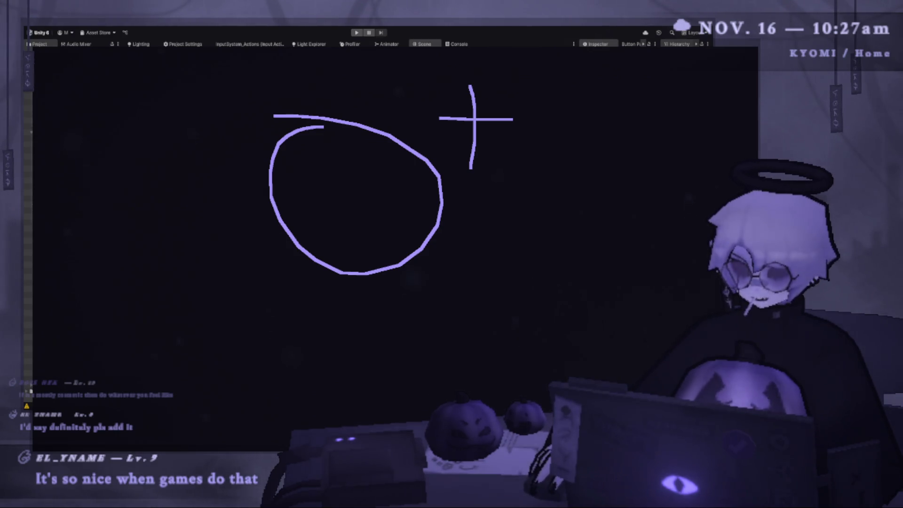
mouse_move(100, 116)
left_mouse_down()
mouse_move(105, 148)
mouse_move(123, 126)
mouse_move(137, 146)
mouse_move(151, 132)
left_mouse_up()
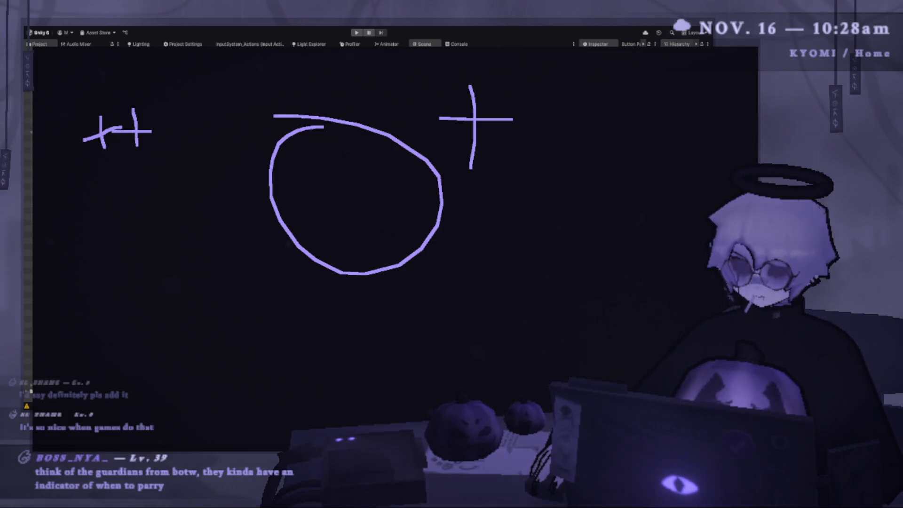
- Dismiss the annotation overlay and give the Scene view more room than the Game view
key("Escape")
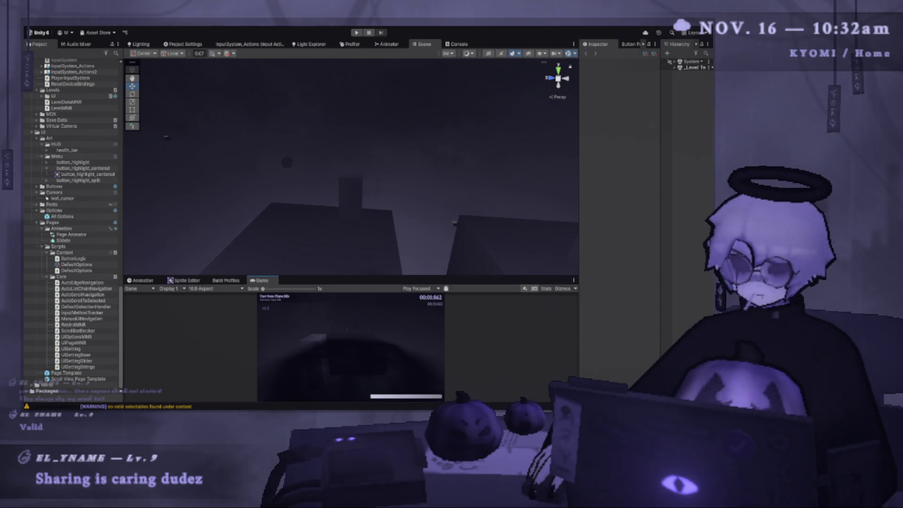
mouse_move(338, 279)
left_mouse_down()
mouse_move(339, 323)
mouse_move(345, 232)
mouse_move(363, 226)
mouse_move(218, 218)
mouse_move(352, 238)
mouse_move(285, 160)
mouse_move(334, 200)
left_mouse_up()
- Select the Enemy sphere and frame it in the Scene view
left_click(312, 193)
key("w")
key("f")
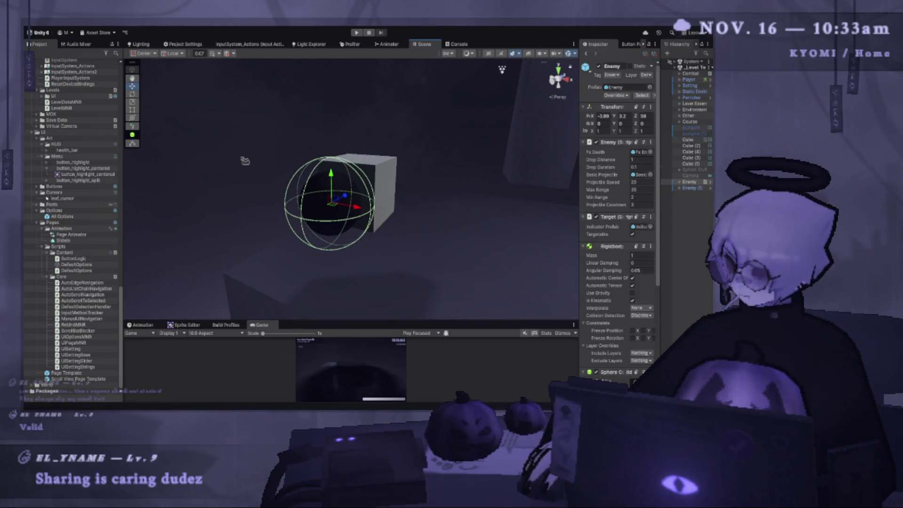
left_click_drag(329, 152, 285, 149)
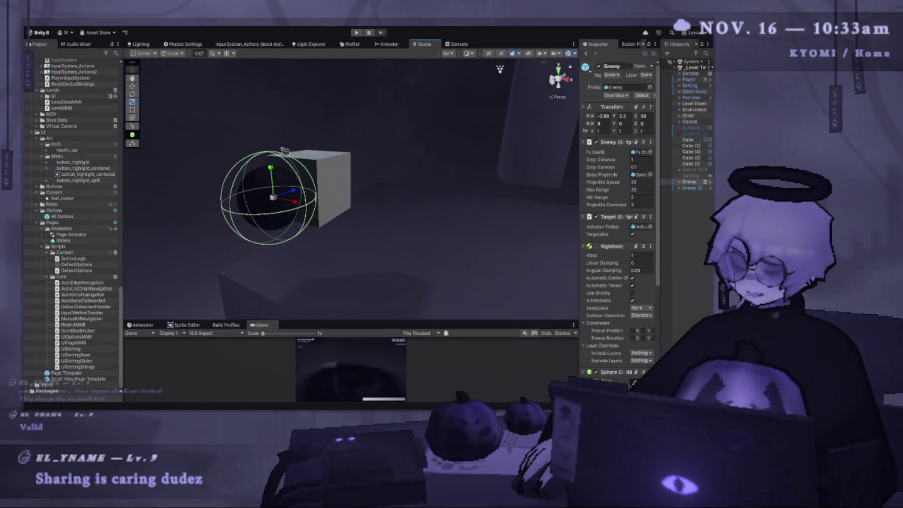
scroll(295, 196, "down", 5)
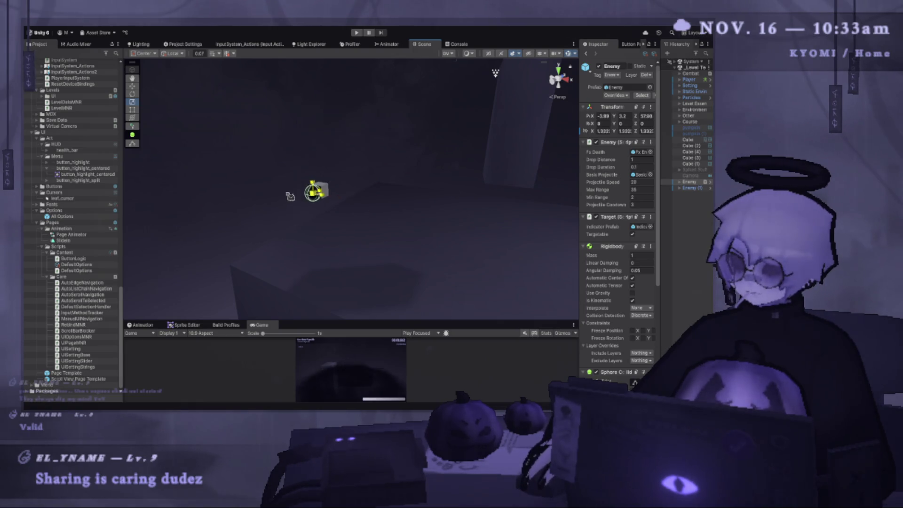
- Trial-scale the Enemy to about 1.38, undo back to 1,1,1, and readjust the views
mouse_move(317, 196)
left_mouse_down()
mouse_move(332, 191)
mouse_move(320, 201)
left_mouse_up()
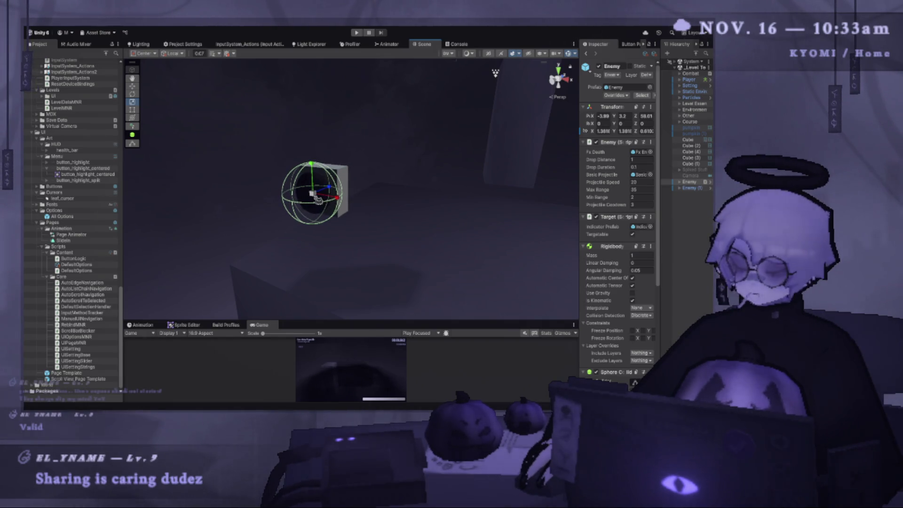
key("ctrl+z")
key("ctrl+z")
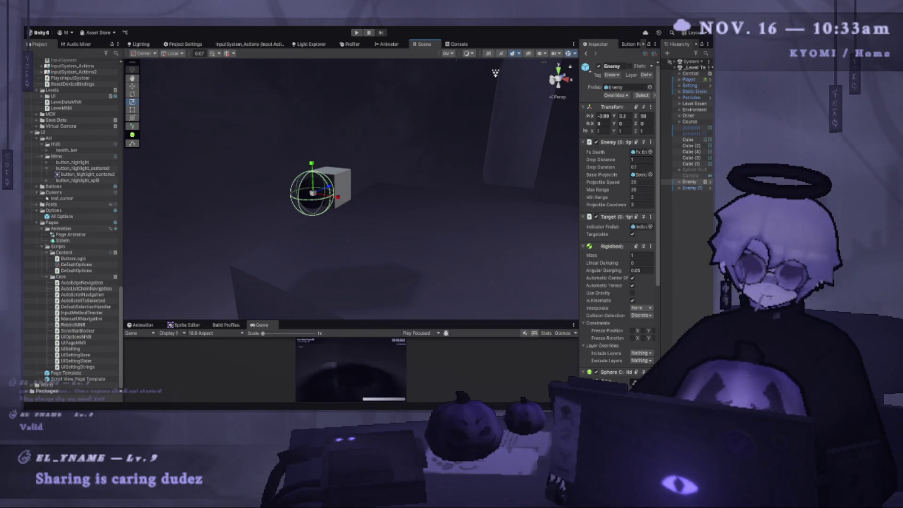
scroll(373, 274, "down", 2)
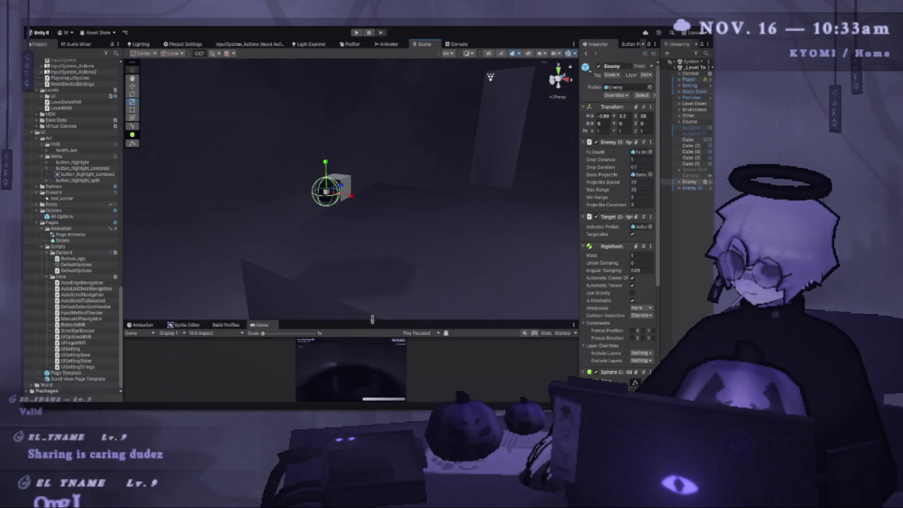
mouse_move(373, 320)
left_mouse_down()
mouse_move(372, 190)
mouse_move(373, 298)
left_mouse_up()
left_click_drag(330, 216, 376, 178)
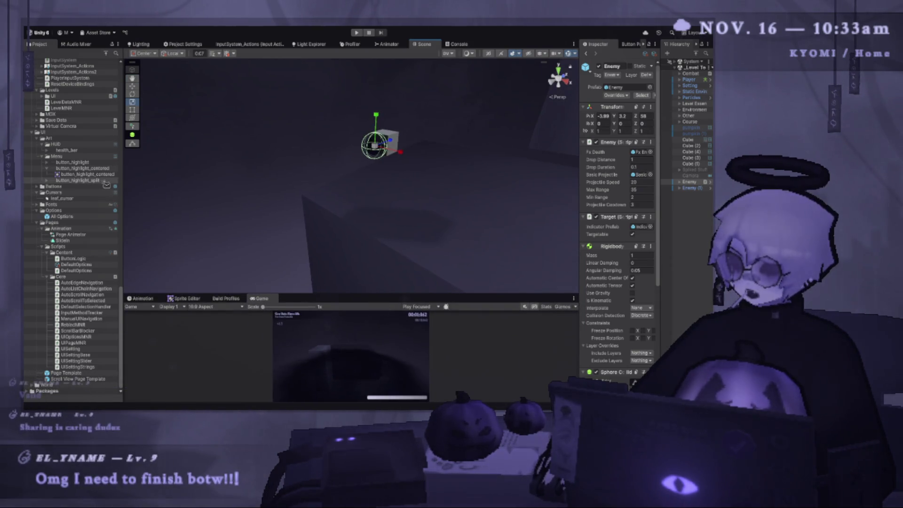
- Collapse the Options, Pages, Input, Levels and Systems folders and open Settings in the project tree
scroll(92, 211, "up", 6)
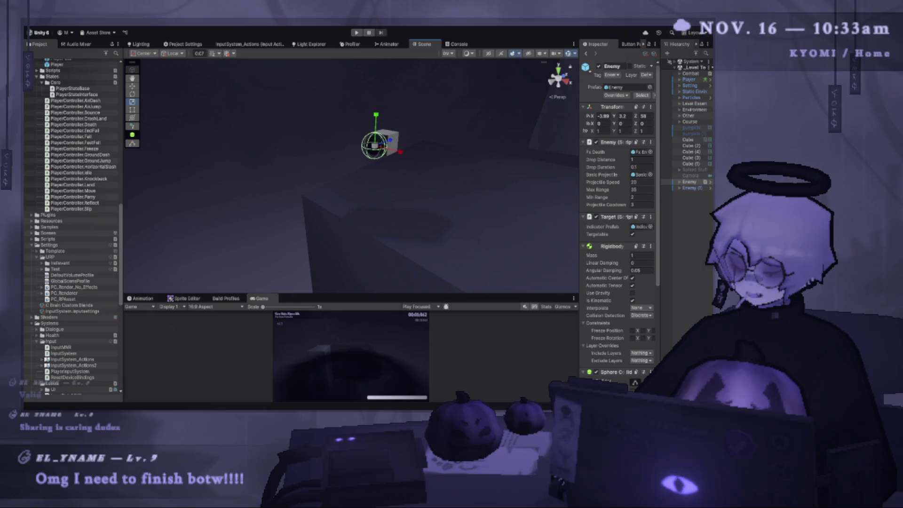
scroll(53, 220, "down", 6)
left_click(37, 211)
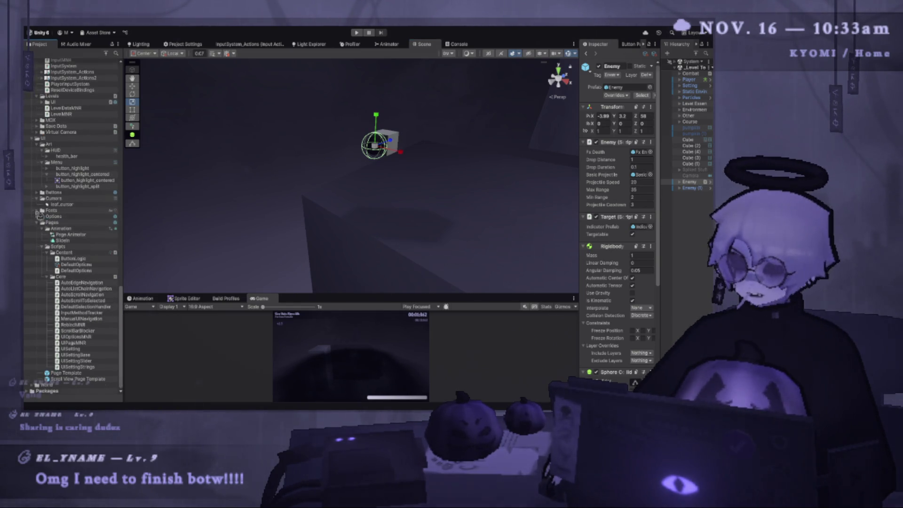
left_click(37, 222)
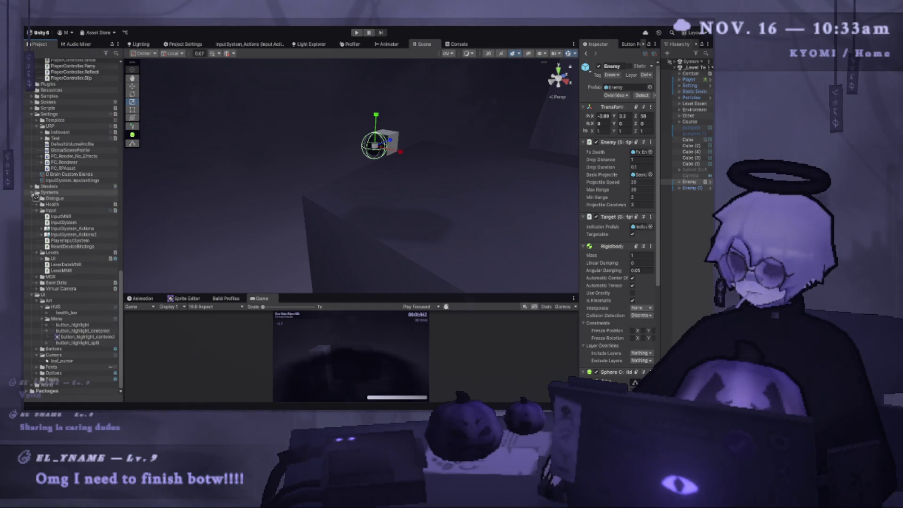
left_click(47, 210)
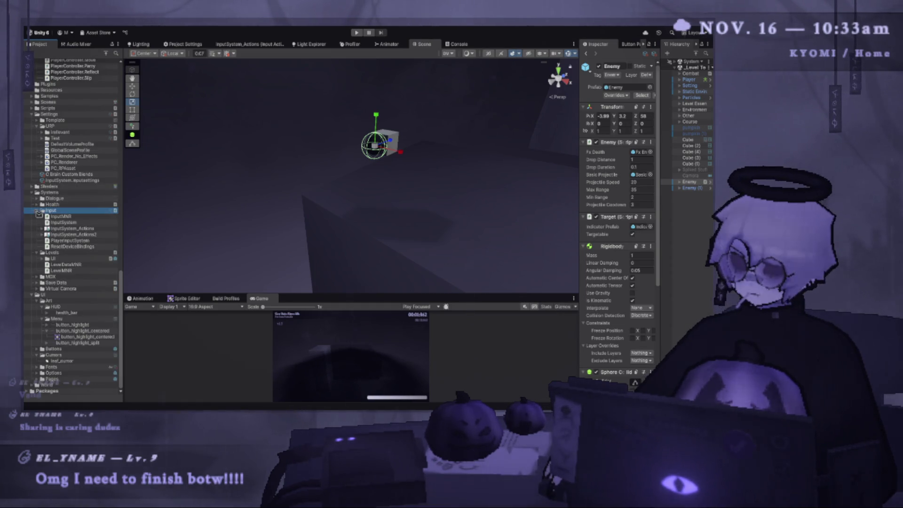
left_click(38, 253)
left_click(36, 228)
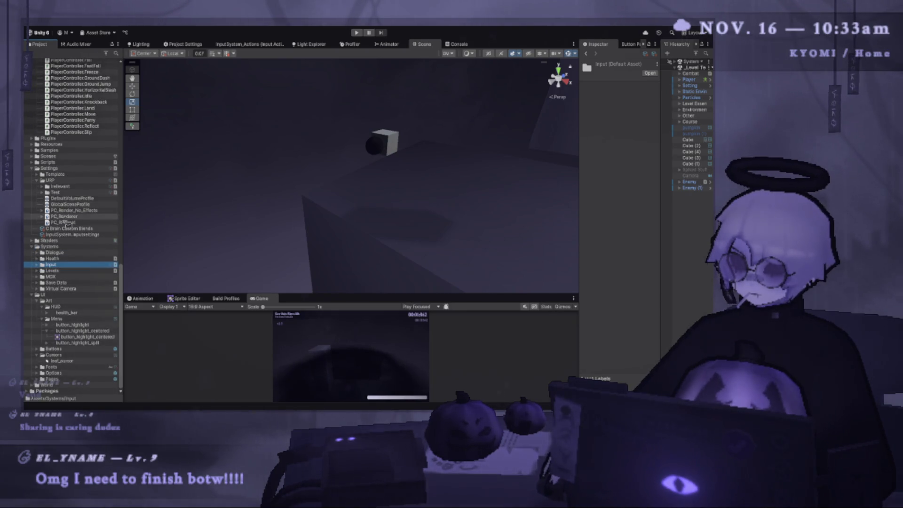
left_click(31, 247)
left_click(45, 210)
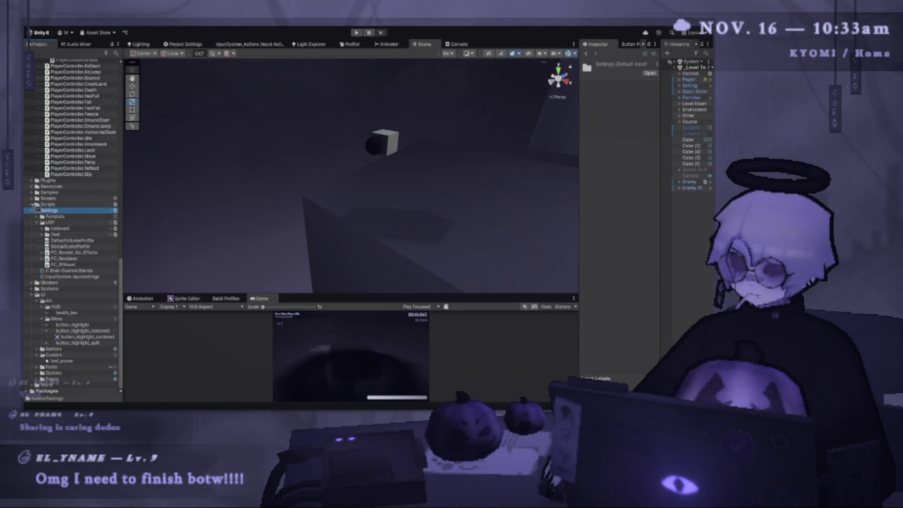
scroll(84, 188, "up", 5)
- Collapse States, Player Prefabs and Particles, and expand Objects > Damage to reveal Damage Orb
left_click(37, 244)
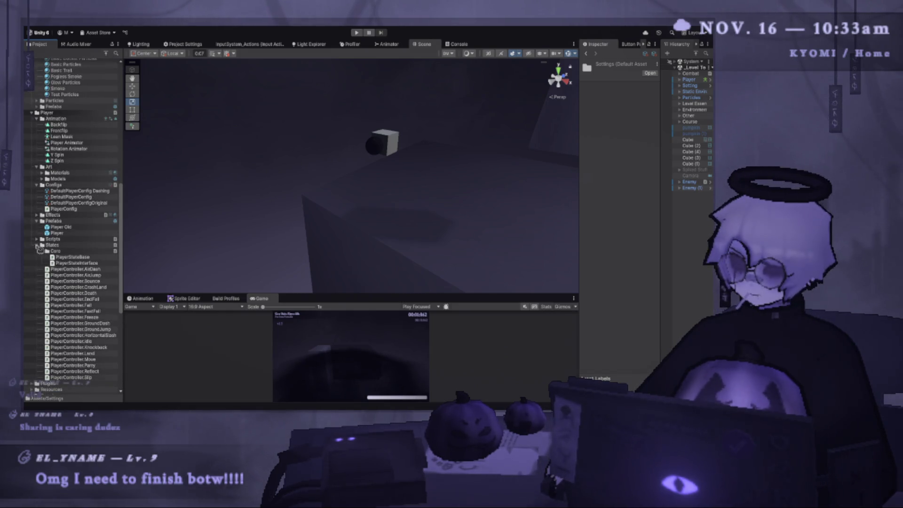
left_click(36, 220)
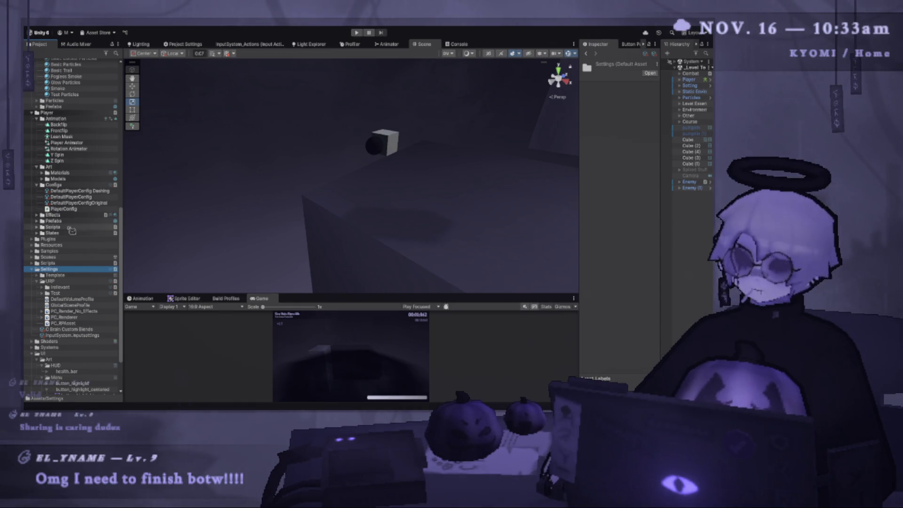
scroll(70, 155, "up", 2)
scroll(77, 121, "up", 2)
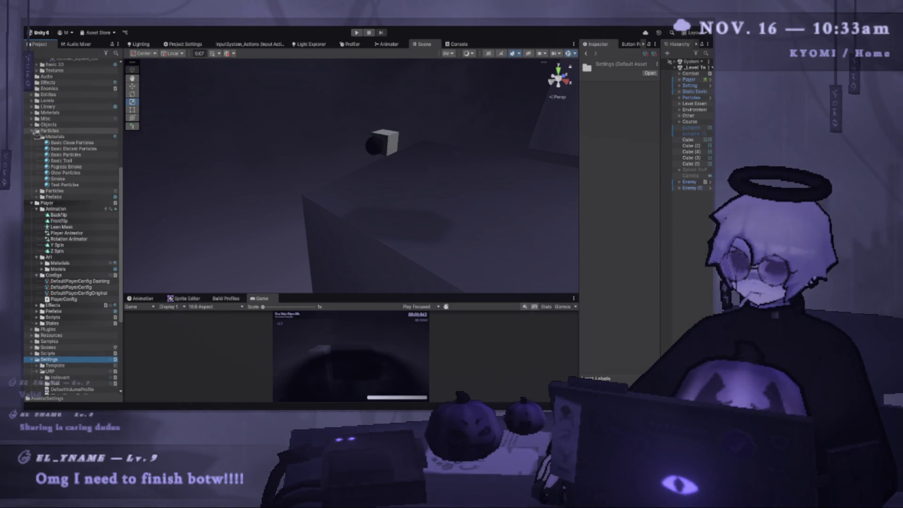
left_click(47, 131)
left_click(33, 131)
left_click(32, 125)
left_click(37, 136)
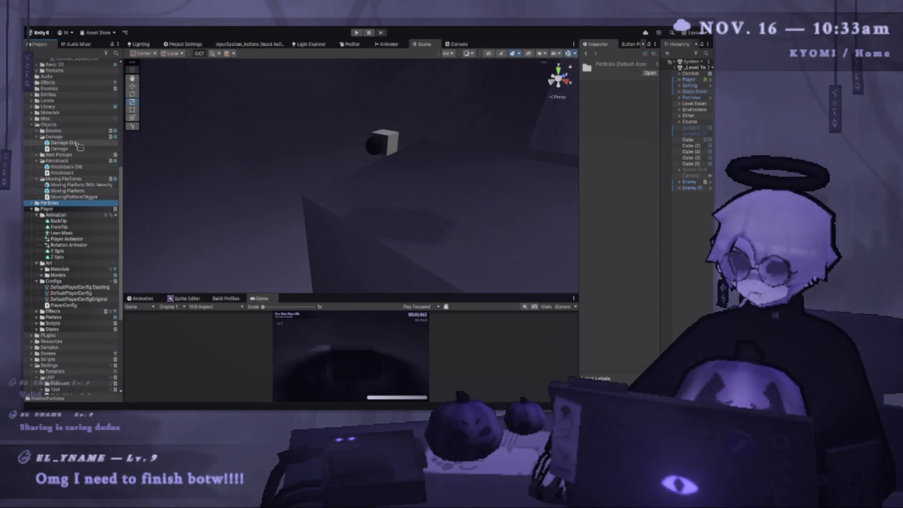
- Orbit the Scene view down onto the floor and drop a Damage Orb into the level
scroll(269, 200, "down", 5)
mouse_move(267, 181)
left_mouse_down()
mouse_move(300, 149)
mouse_move(230, 149)
mouse_move(316, 163)
left_mouse_up()
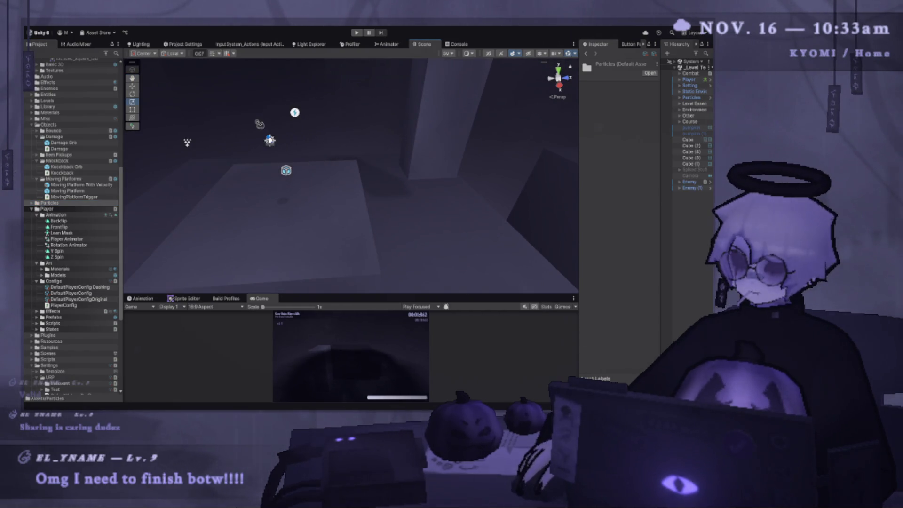
left_click(270, 140)
mouse_move(333, 207)
left_mouse_down()
mouse_move(330, 197)
mouse_move(329, 221)
left_mouse_up()
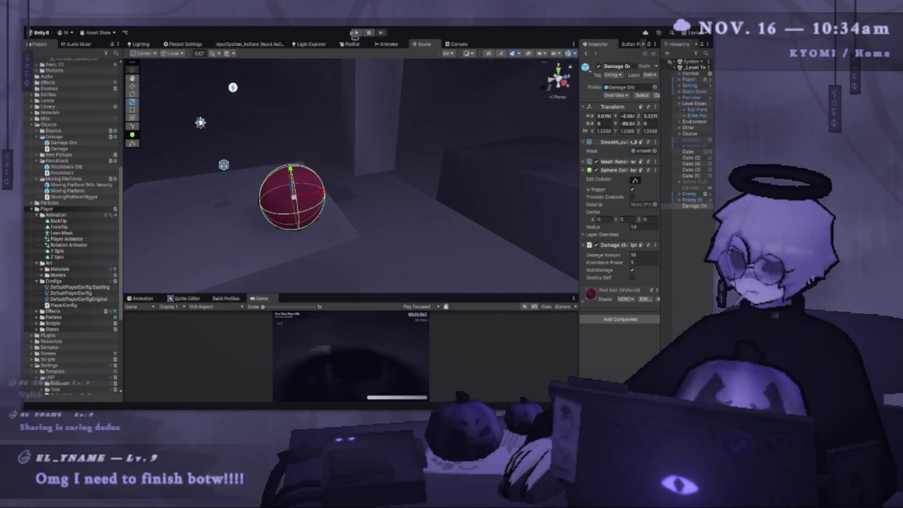
- Playtest in an enlarged Game view until Game Over, then restart the level
left_click(355, 33)
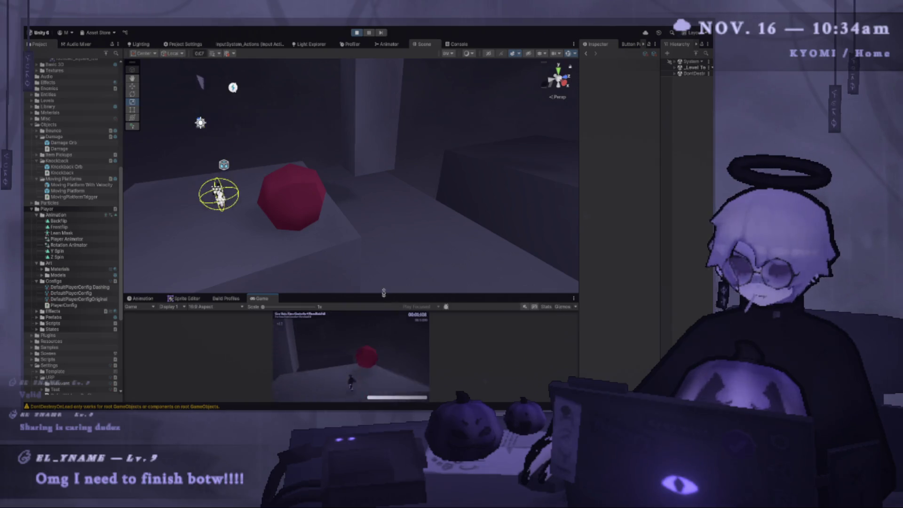
left_click_drag(383, 292, 383, 156)
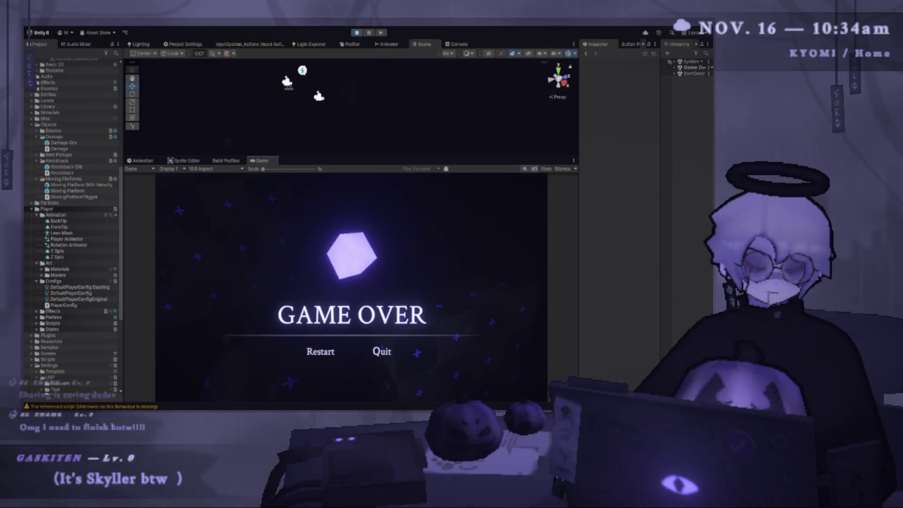
left_click(320, 351)
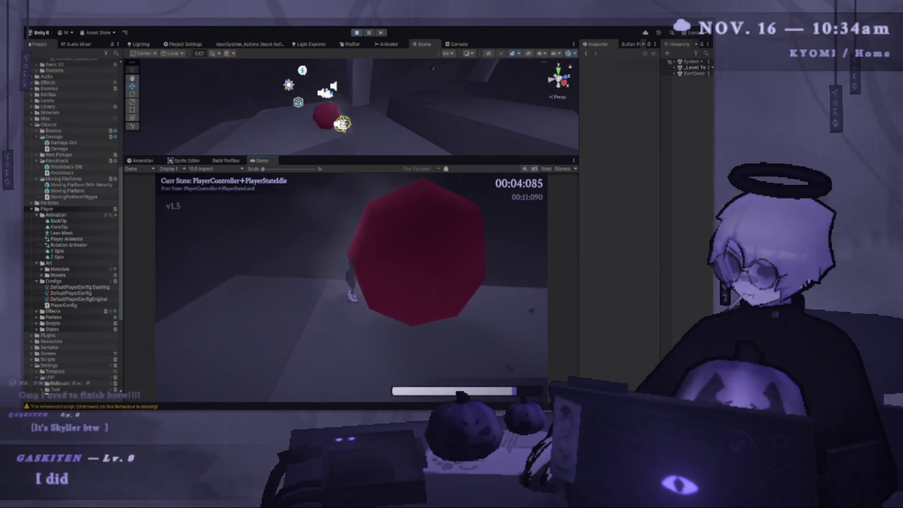
- Jump and run into the Damage Orb, restart after dying, then pause and exit play mode
key("space")
key("w")
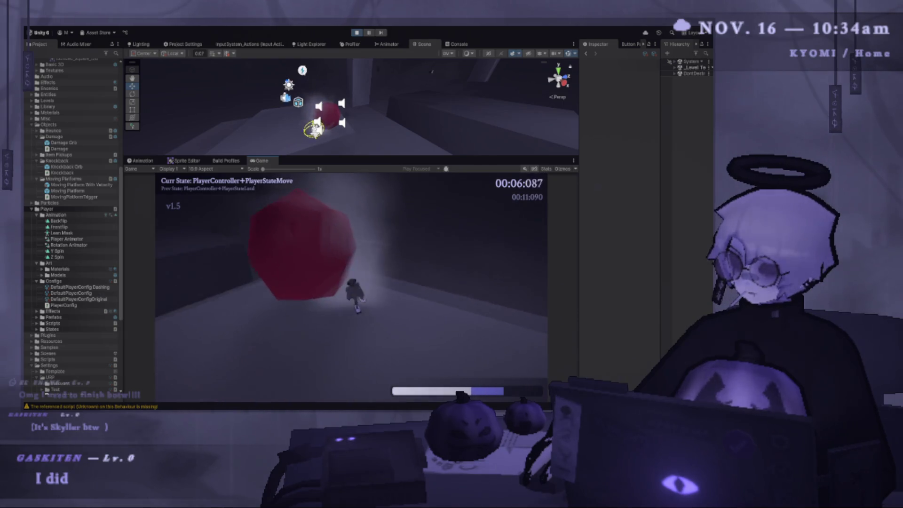
key("space")
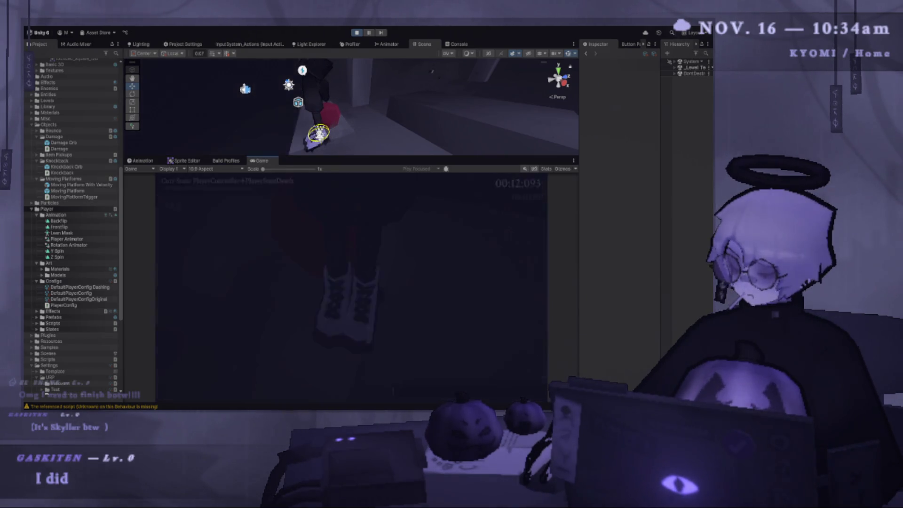
left_click(328, 350)
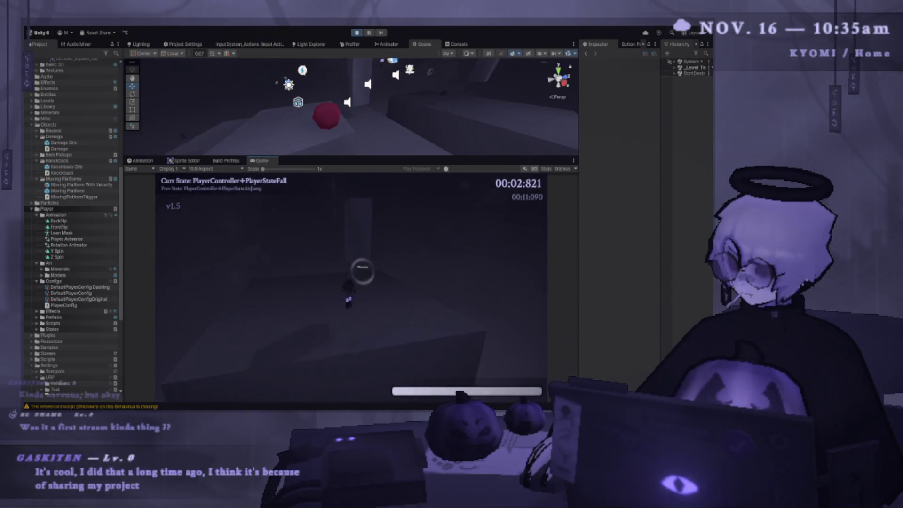
key("Escape")
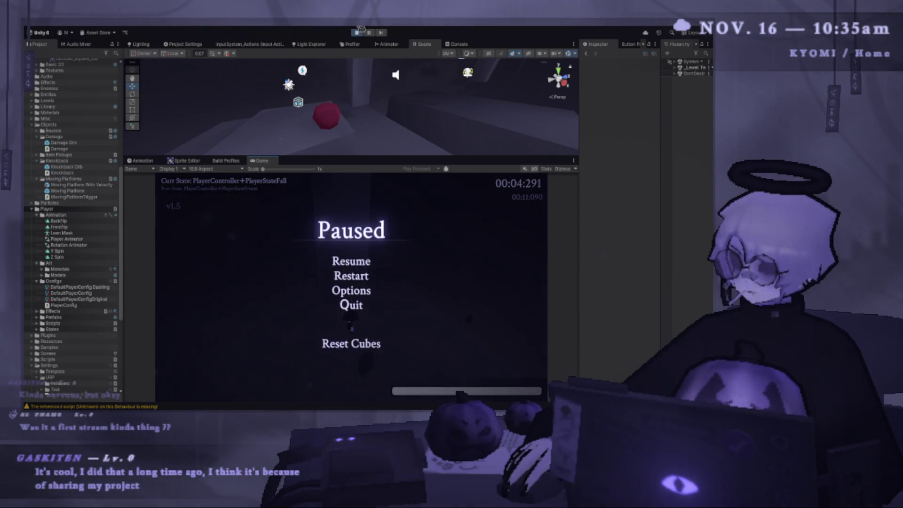
left_click(356, 32)
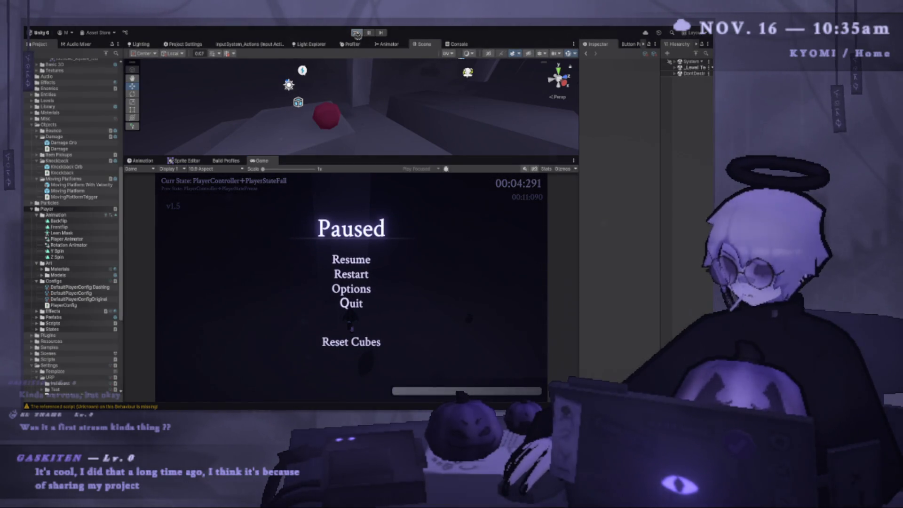
- Select Basic Projectile, widen the Inspector, collapse Projectile and Mesh Filter, and add the Damage script
scroll(70, 166, "up", 4)
scroll(71, 167, "up", 6)
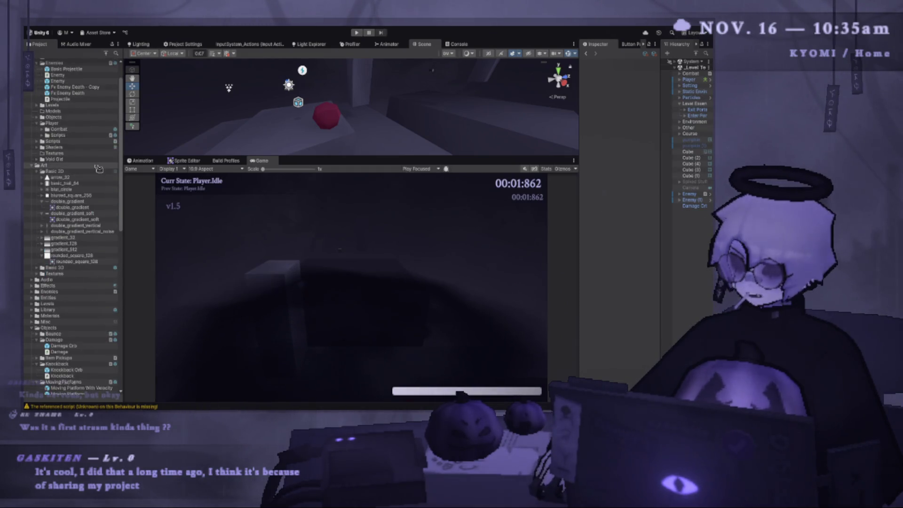
left_click(68, 99)
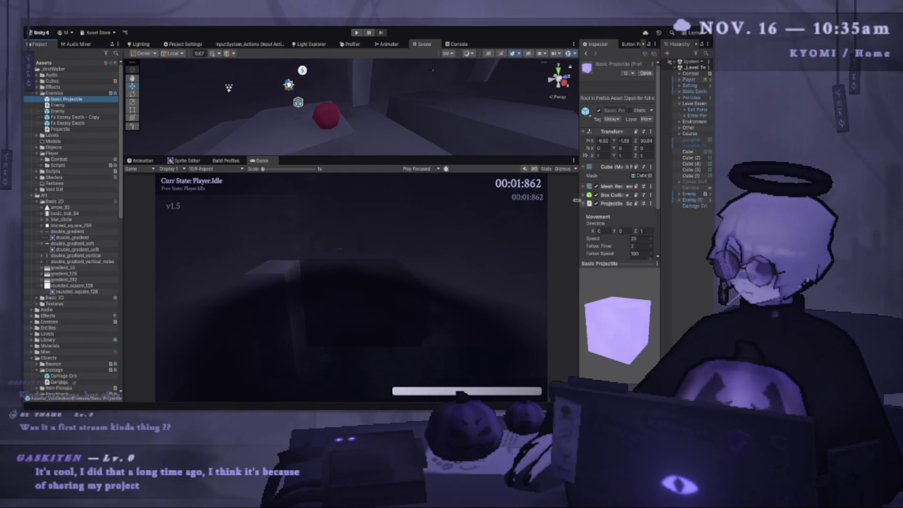
left_click(588, 176)
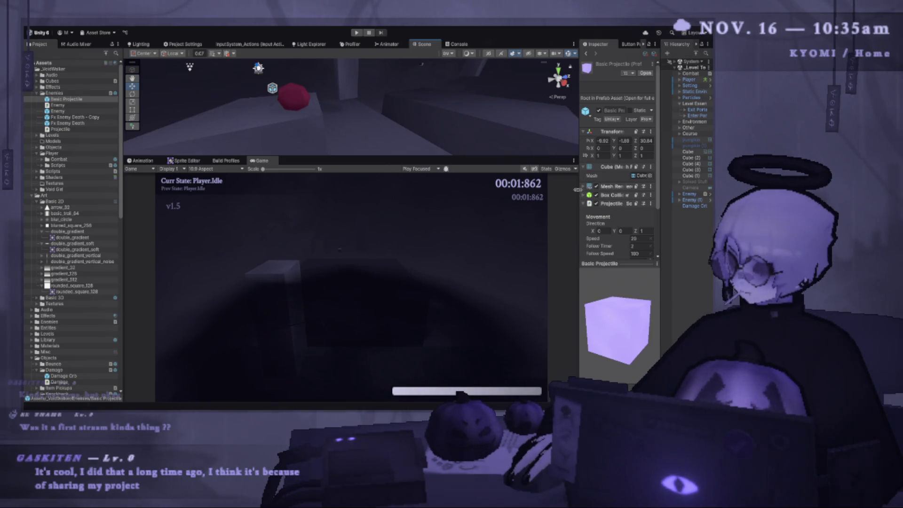
left_click_drag(578, 189, 448, 190)
left_click(536, 204)
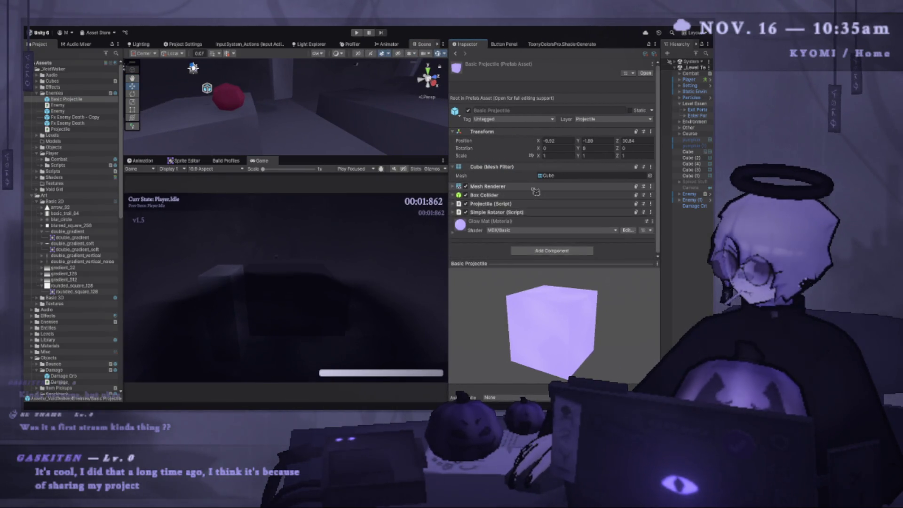
left_click(530, 168)
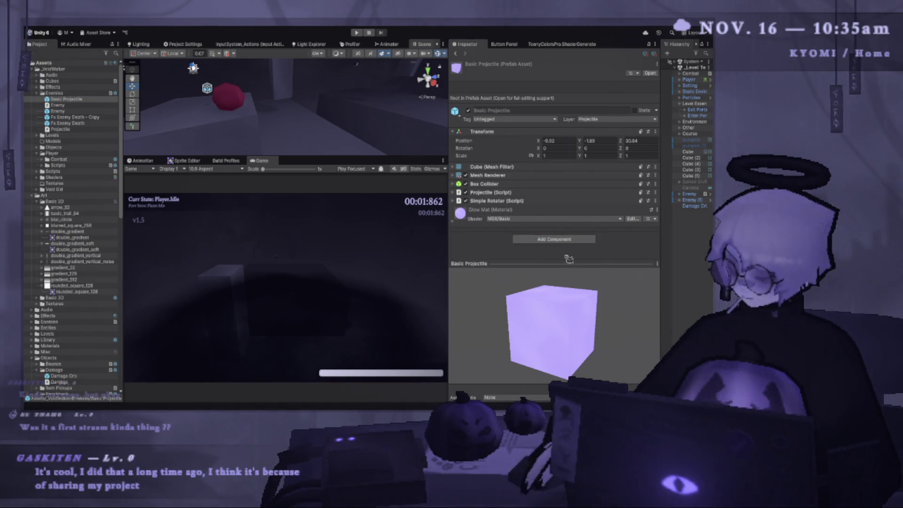
left_click_drag(554, 267, 507, 219)
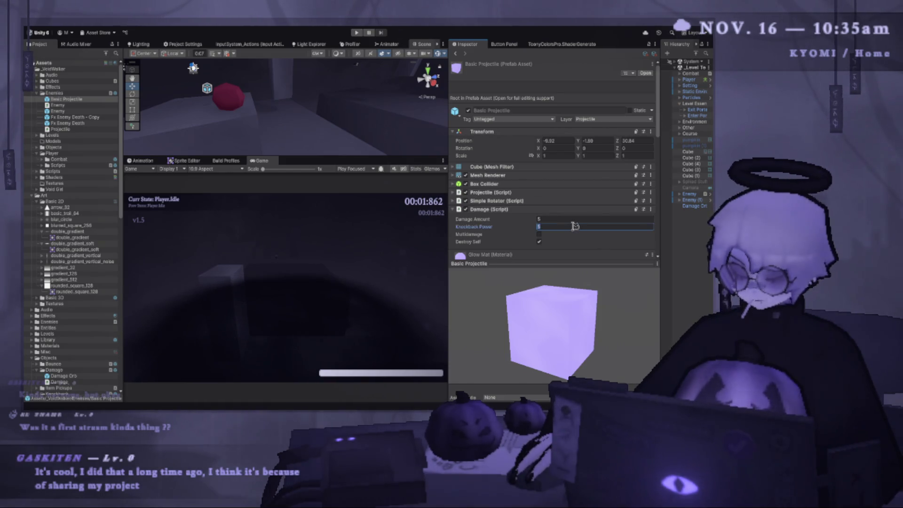
type("10")
- Start a fresh playtest with Basic Projectile at Knockback Power 10
left_click(356, 33)
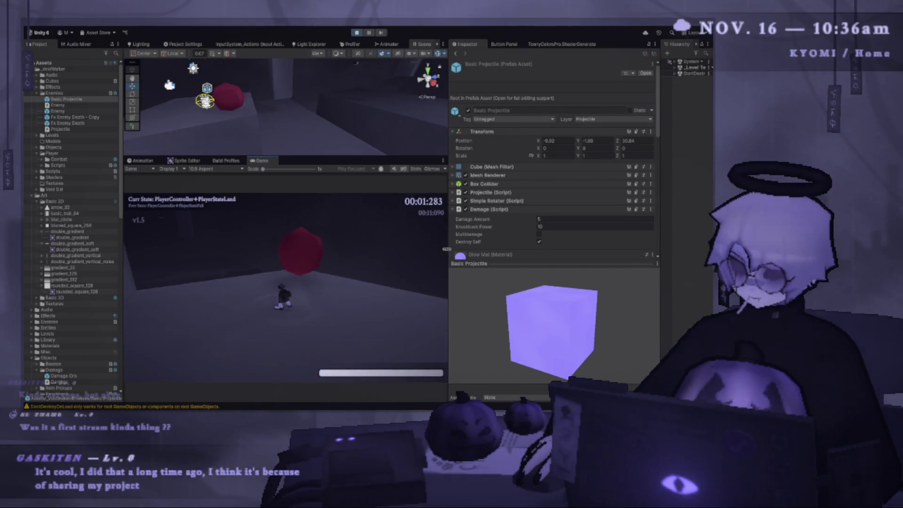
- Pause, raise Basic Projectile's Knockback Power to 20, test the projectile, then pause again
key("Escape")
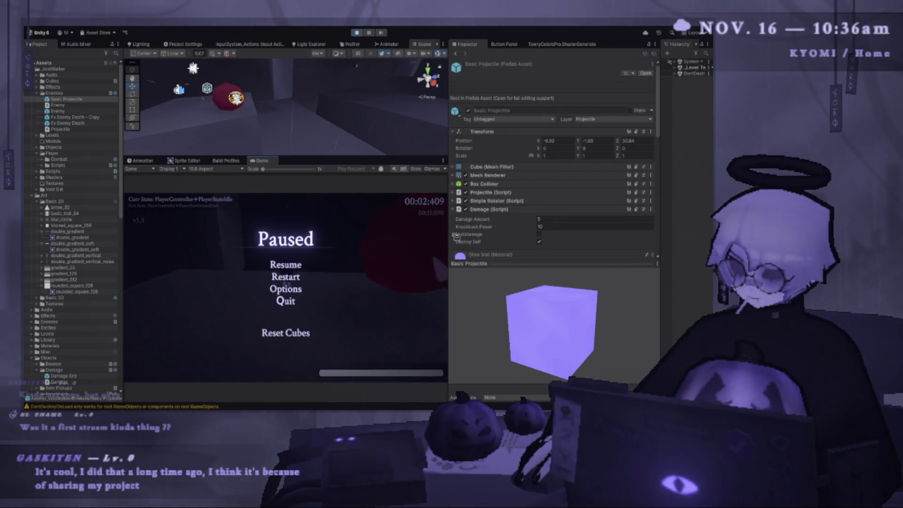
key("Escape")
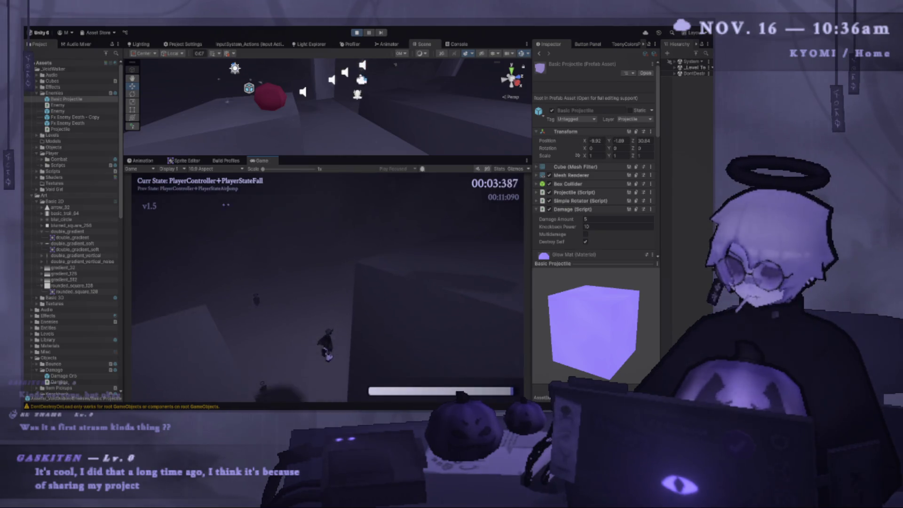
key("Escape")
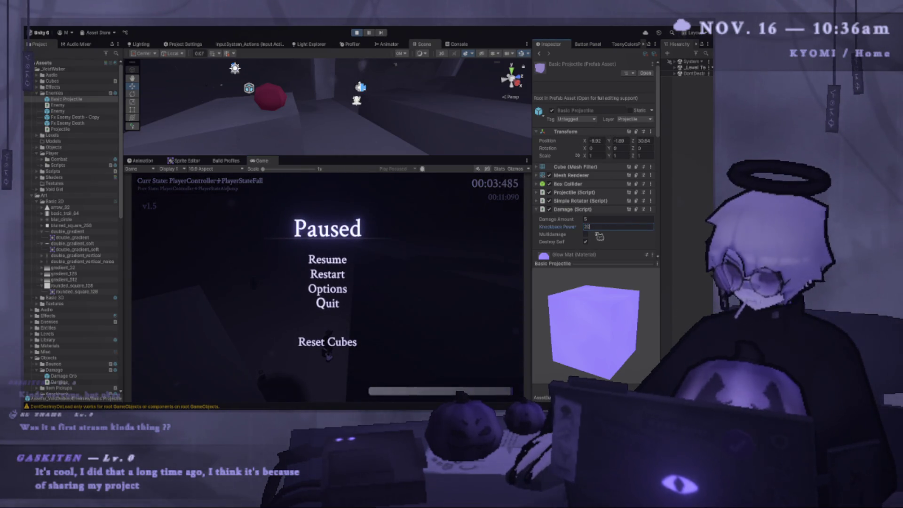
left_click(338, 260)
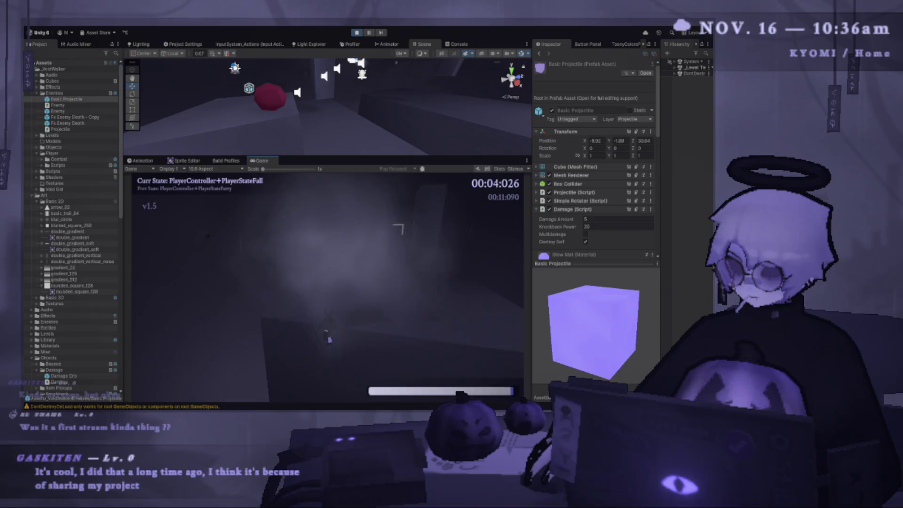
key("Escape")
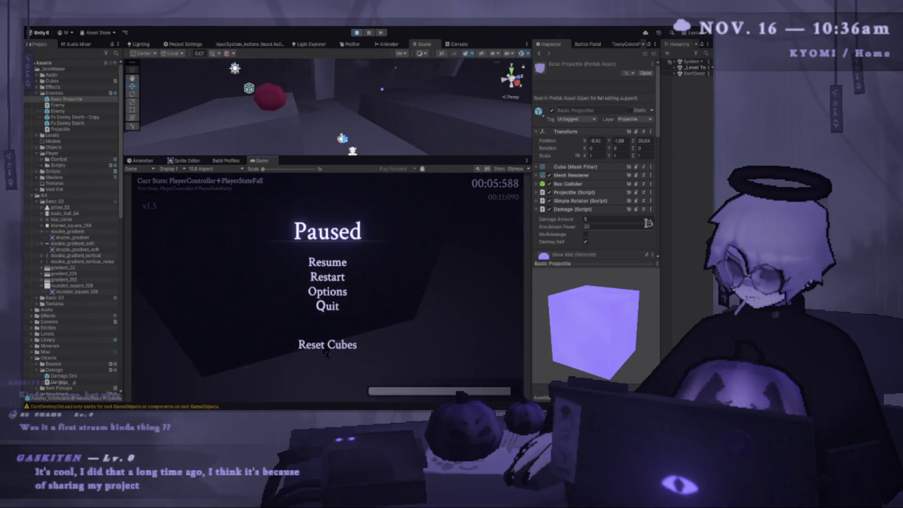
- Edit Basic Projectile's Damage Amount during the pause, then resume testing jump, dash and parry
key("Escape")
left_click(607, 220)
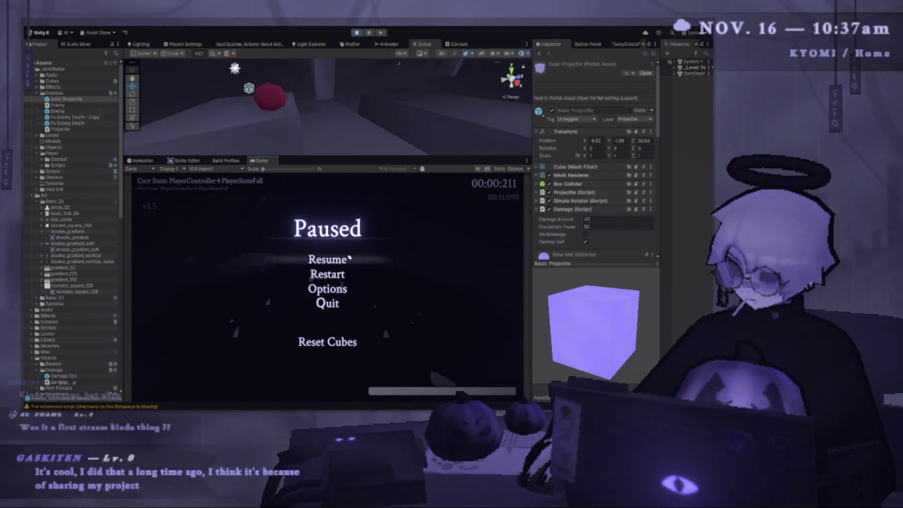
left_click(350, 259)
key("space")
key("space")
key("shift")
key("e")
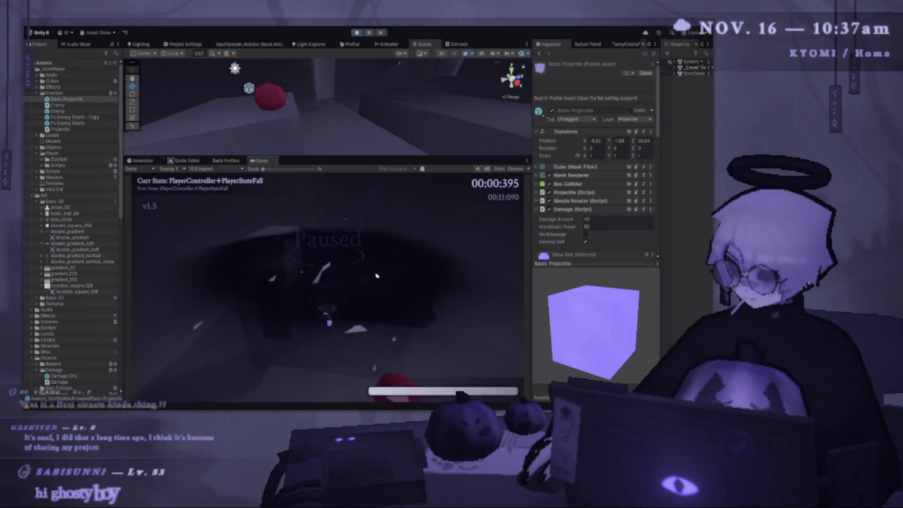
key("Escape")
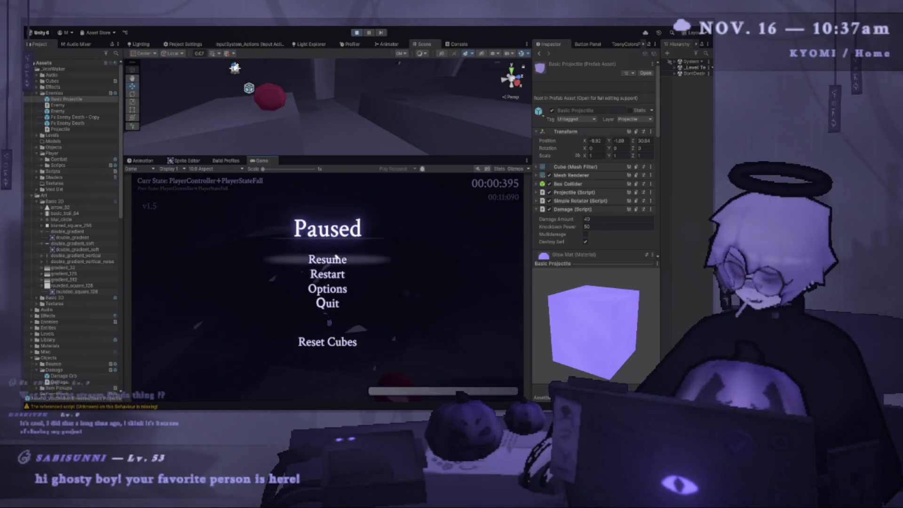
left_click(336, 258)
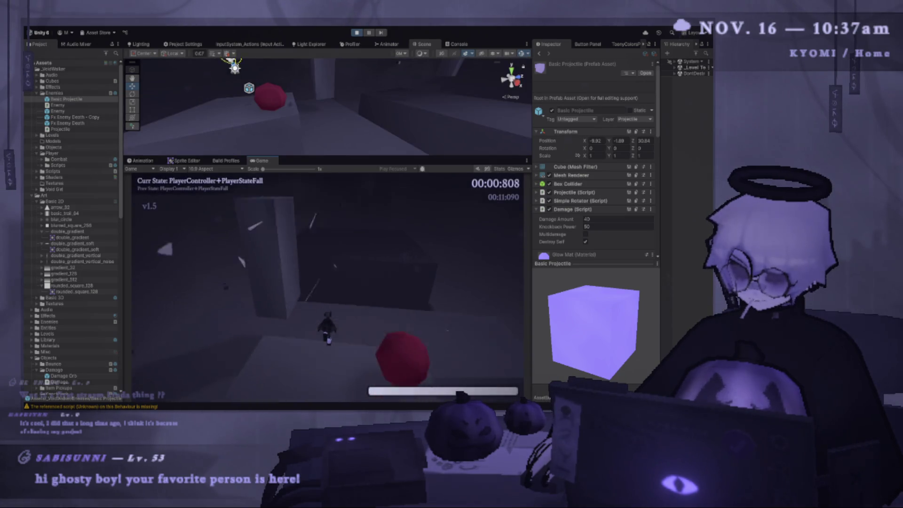
- Jump, air-dash and parry mid-air to reflect the glowing projectile, again after respawning
key("space")
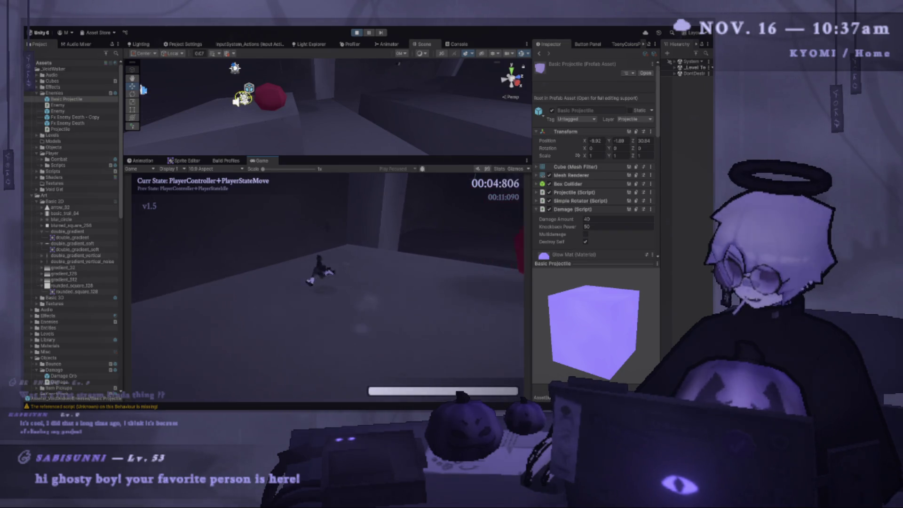
key("space")
key("space")
key("shift")
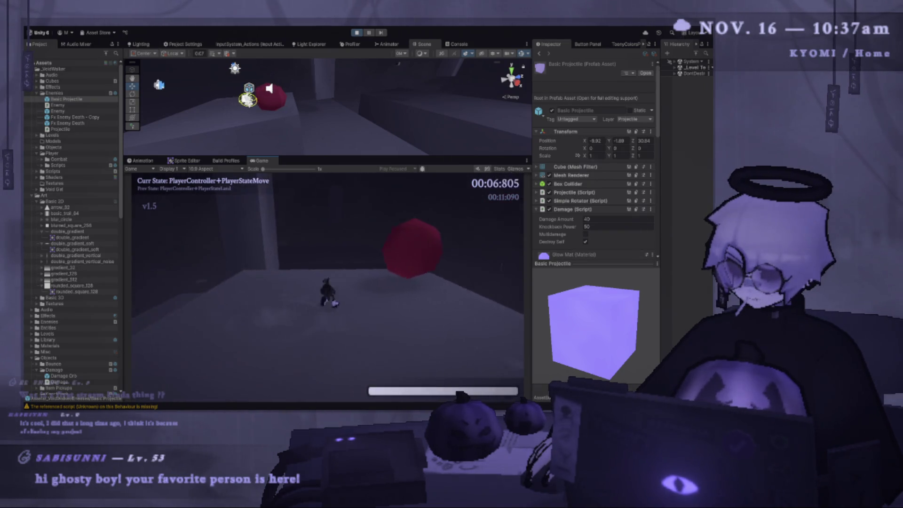
key("shift")
key("space")
key("shift")
key("space")
key("shift")
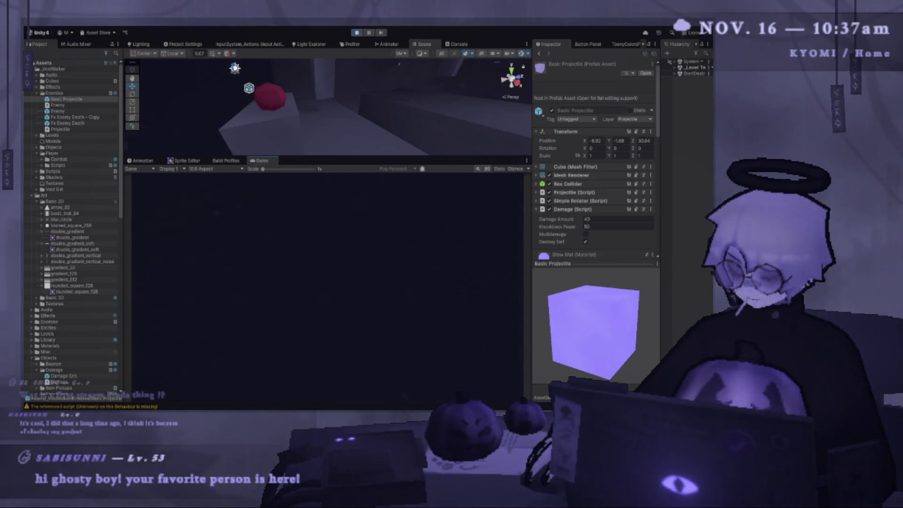
key("shift")
key("space")
key("shift")
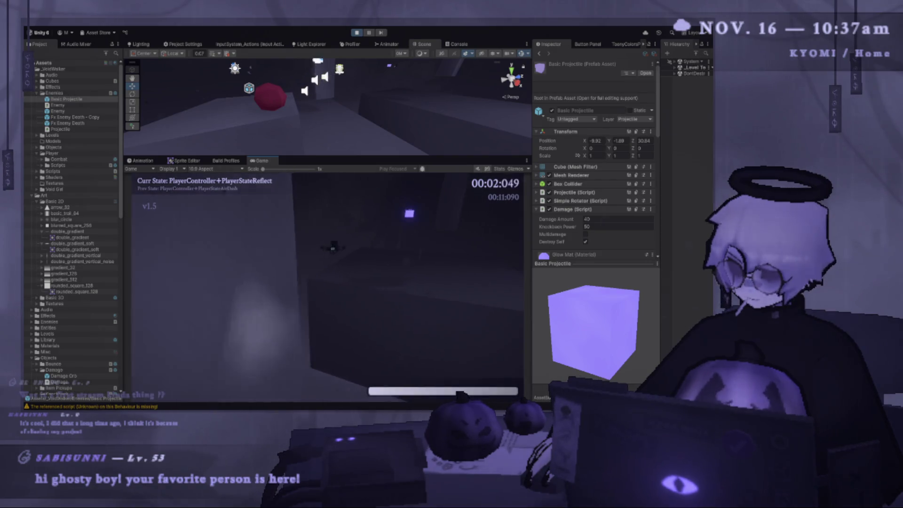
key("space")
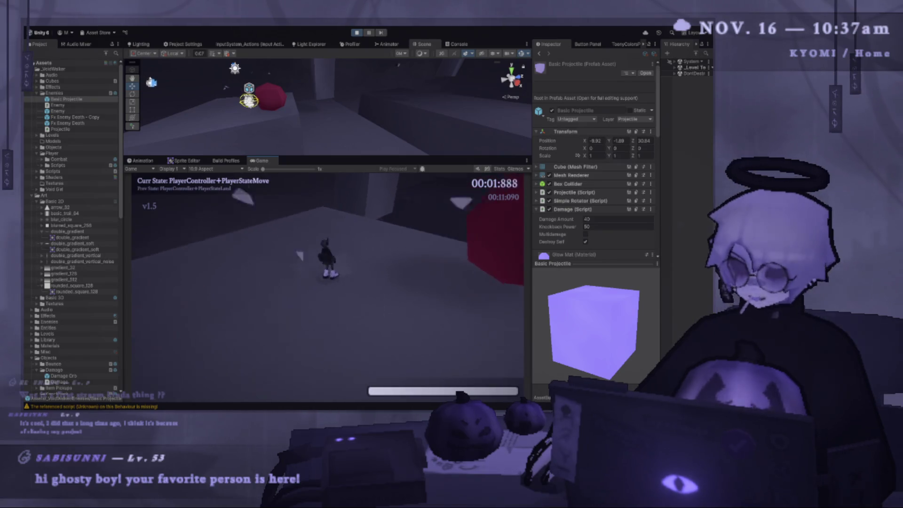
- Air-jump toward platforms, parry while falling, and air-dash onto the block after respawning
key("space")
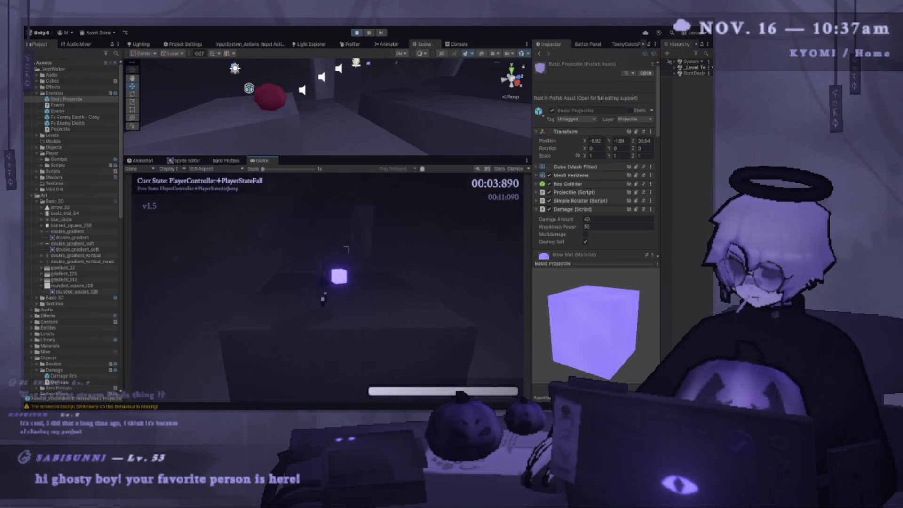
key("f")
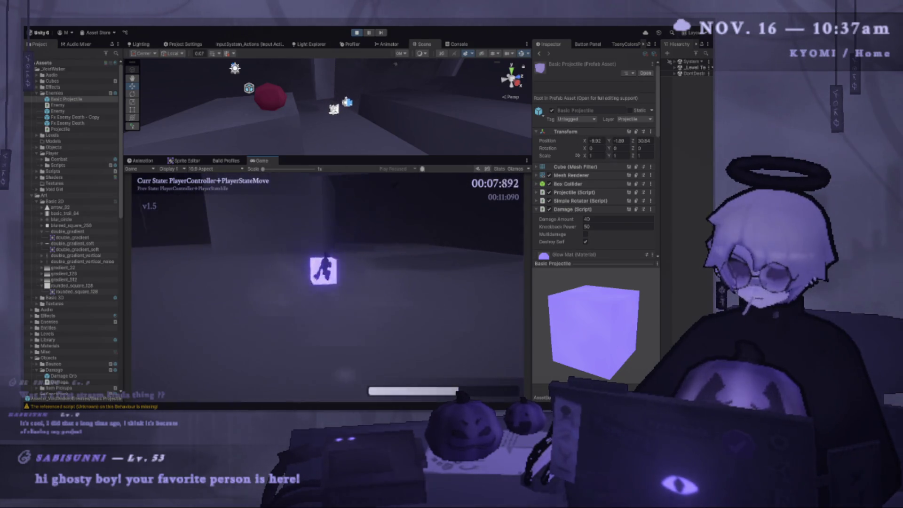
key("w")
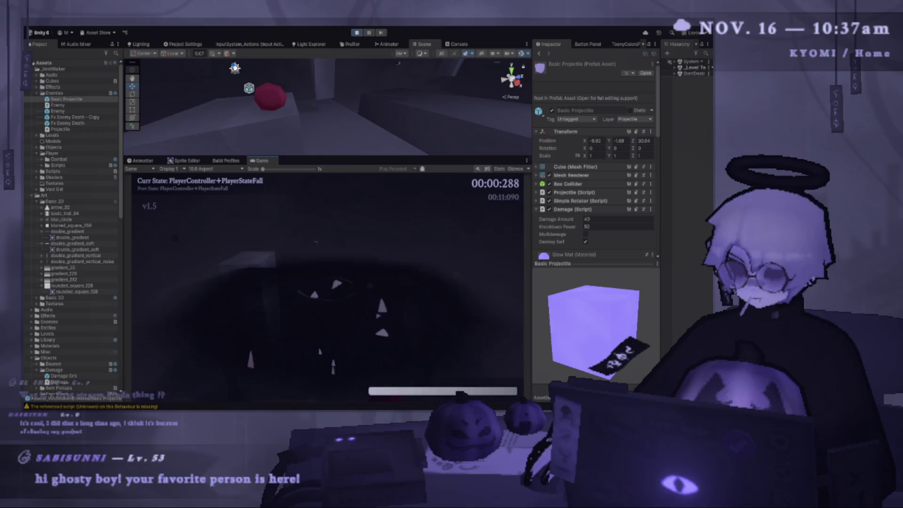
key("space")
key("shift")
key("space")
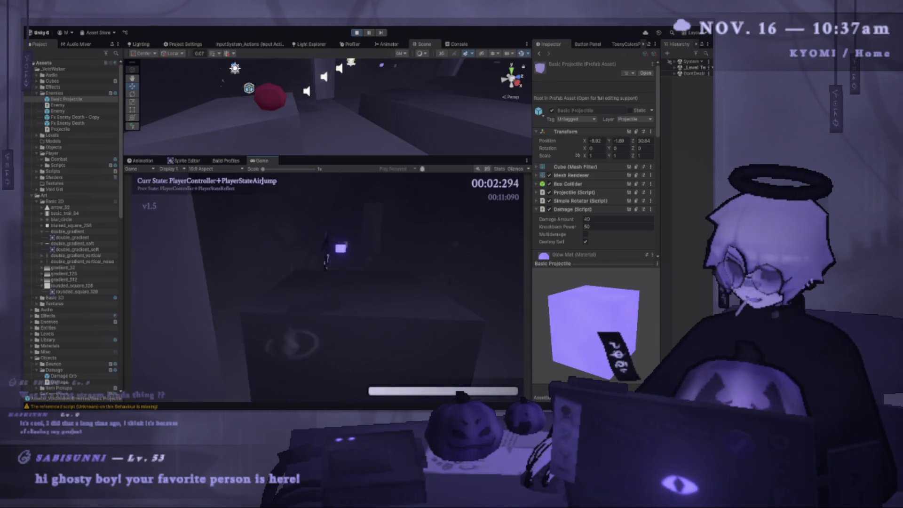
key("shift")
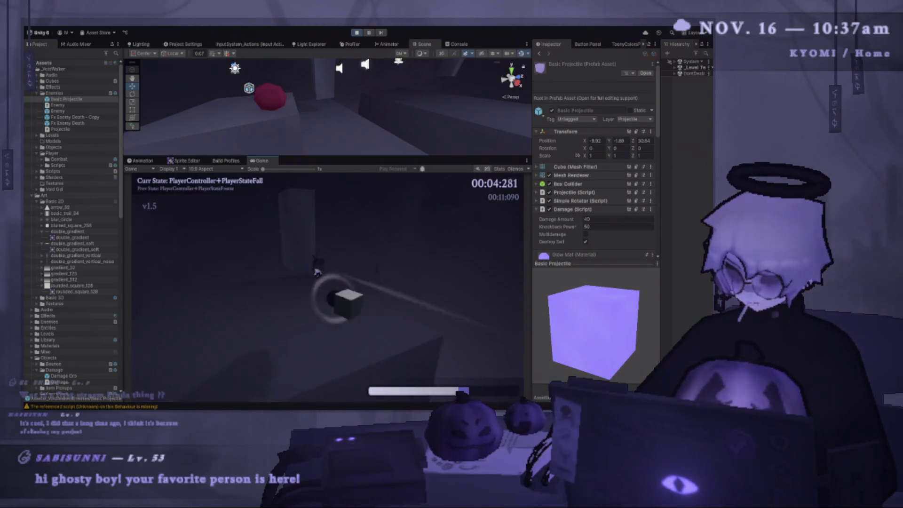
key("space")
key("shift")
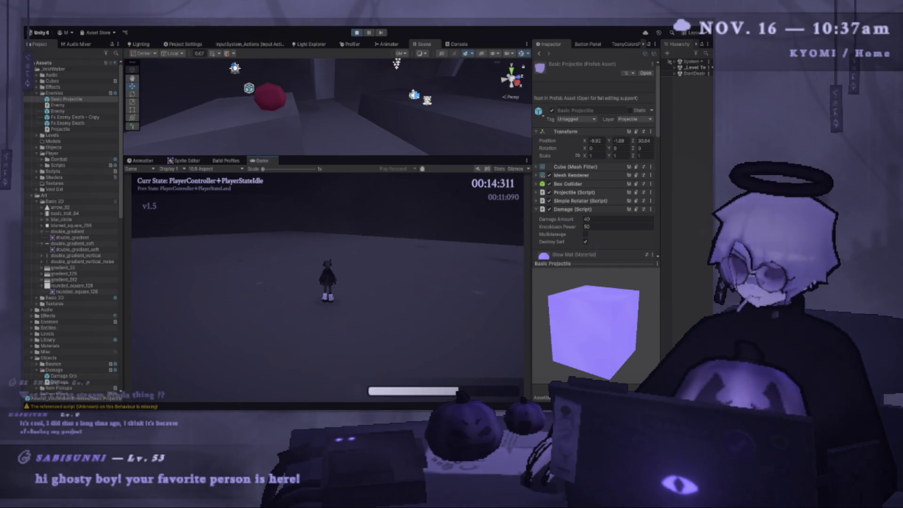
- Restart the level, reflect a projectile near the pillar, then pause and exit Play mode
key("w")
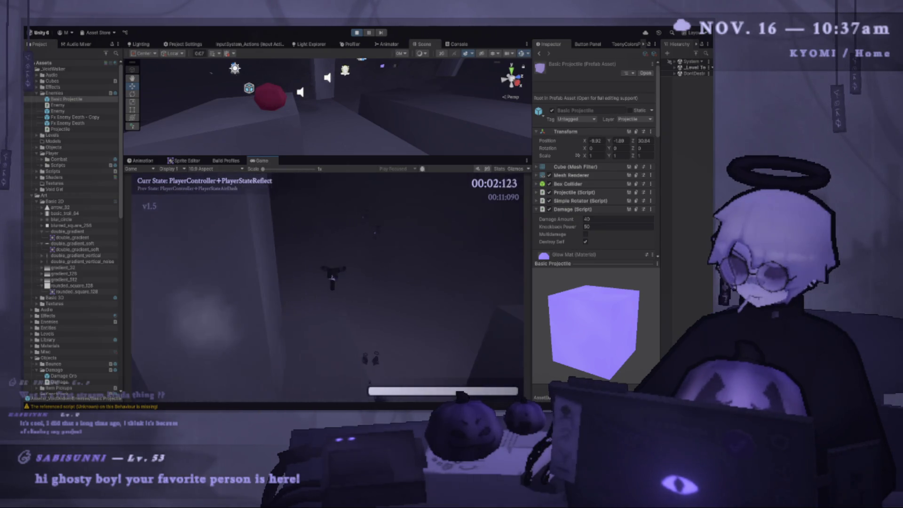
key("space")
key("shift")
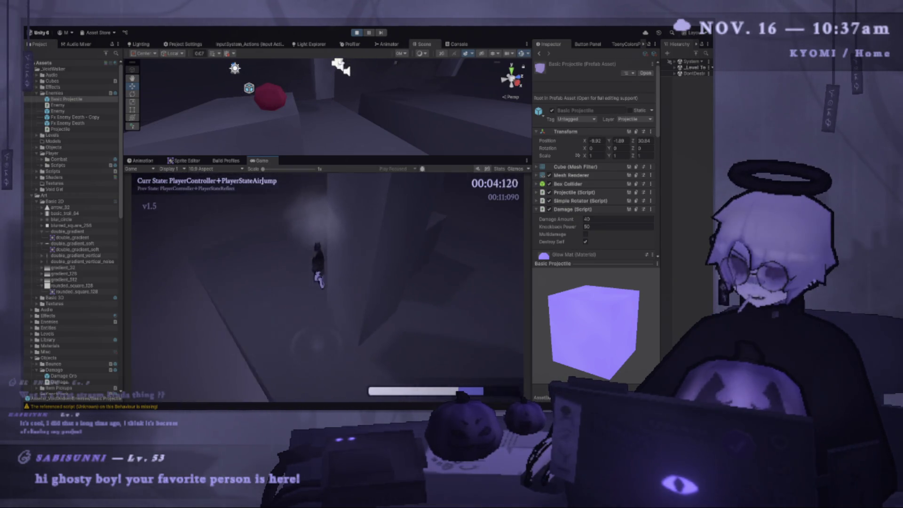
key("shift")
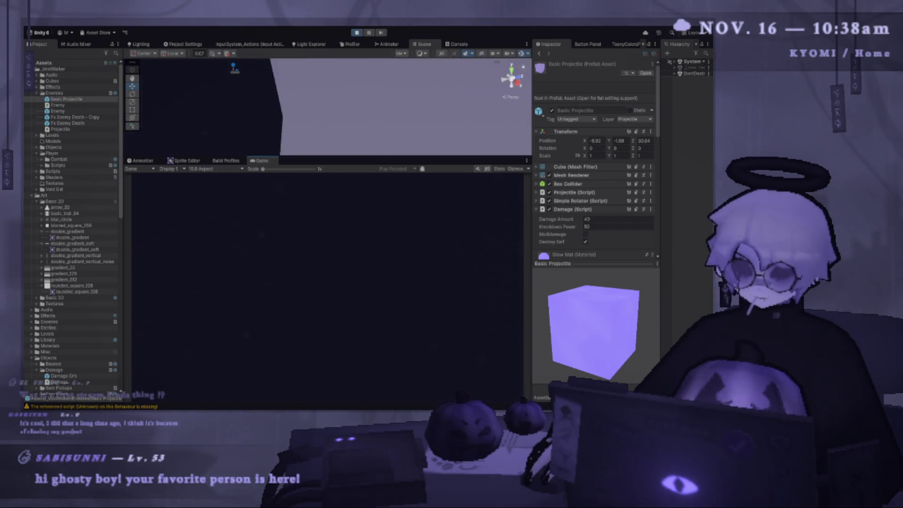
key("shift")
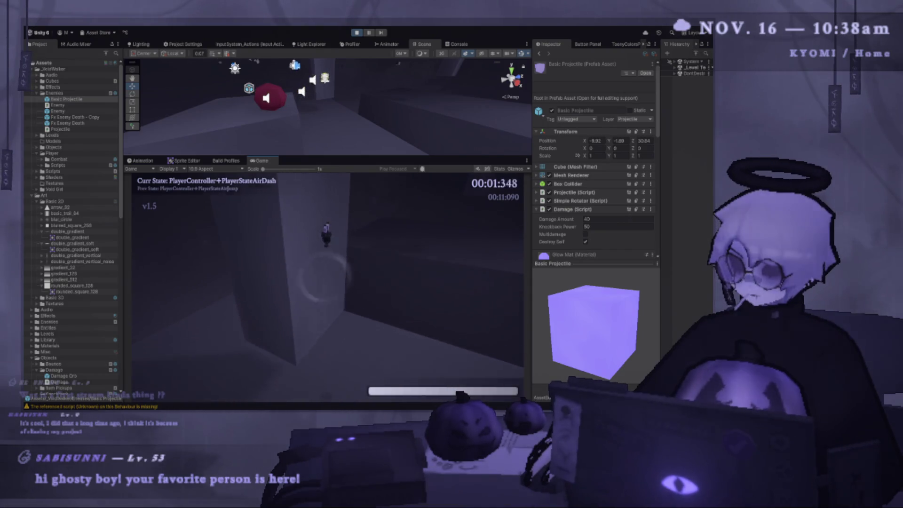
key("shift")
key("space")
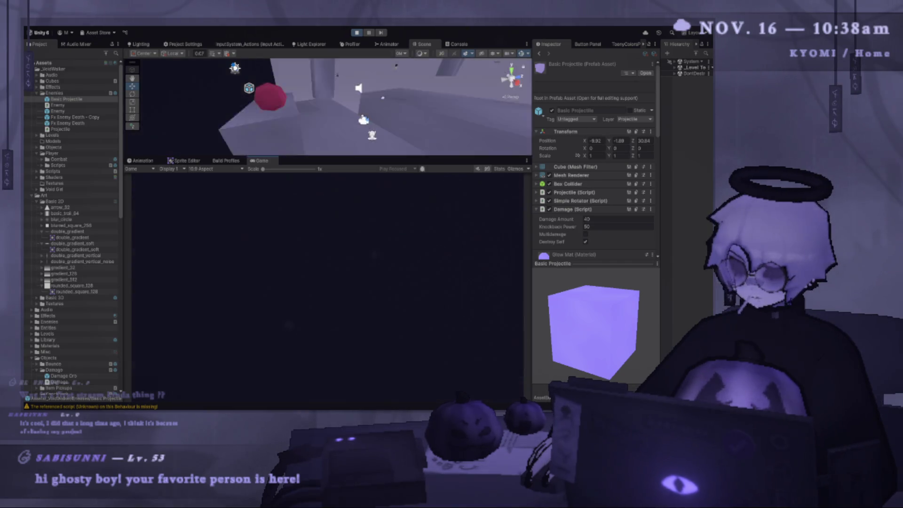
key("Escape")
key("ctrl+p")
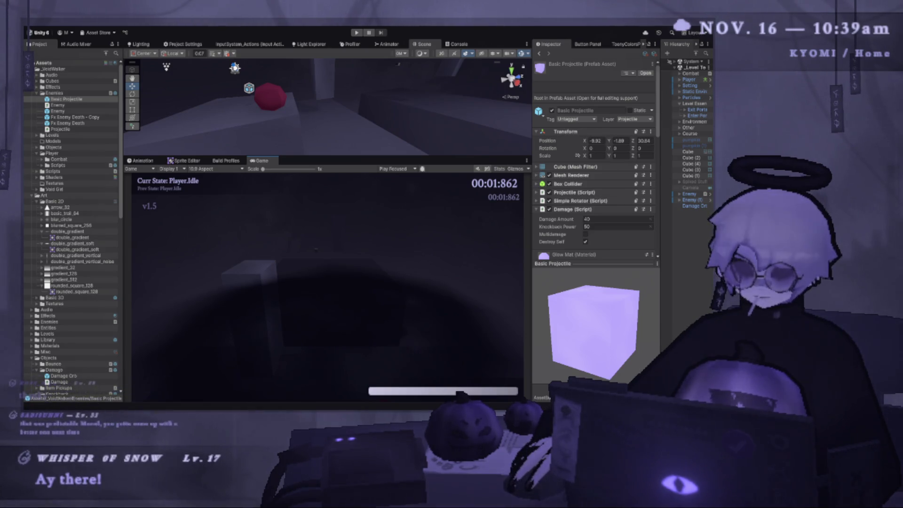
mouse_move(384, 154)
left_mouse_down()
mouse_move(400, 136)
mouse_move(409, 242)
mouse_move(420, 178)
left_mouse_up()
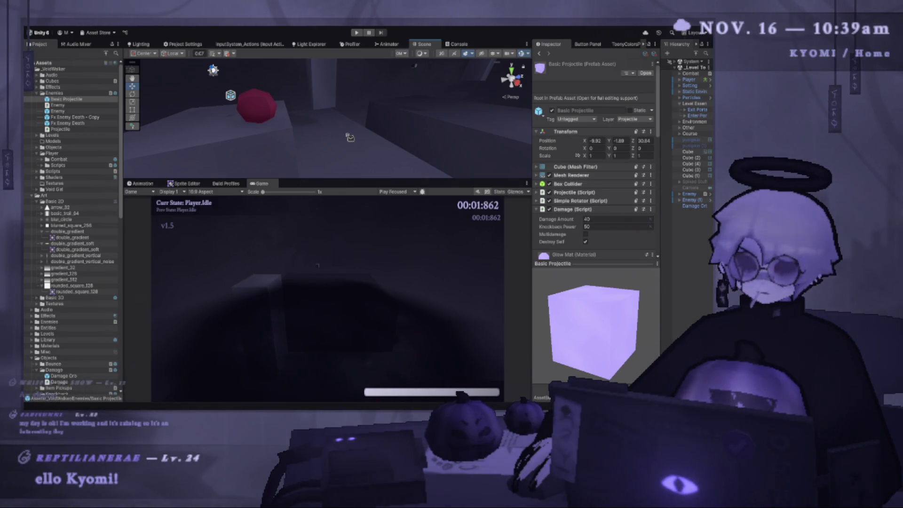
- Enlarge the Scene view, pan to the red sphere and select Damage Orb for a closer look
scroll(357, 144, "down", 3)
left_click_drag(363, 179, 365, 254)
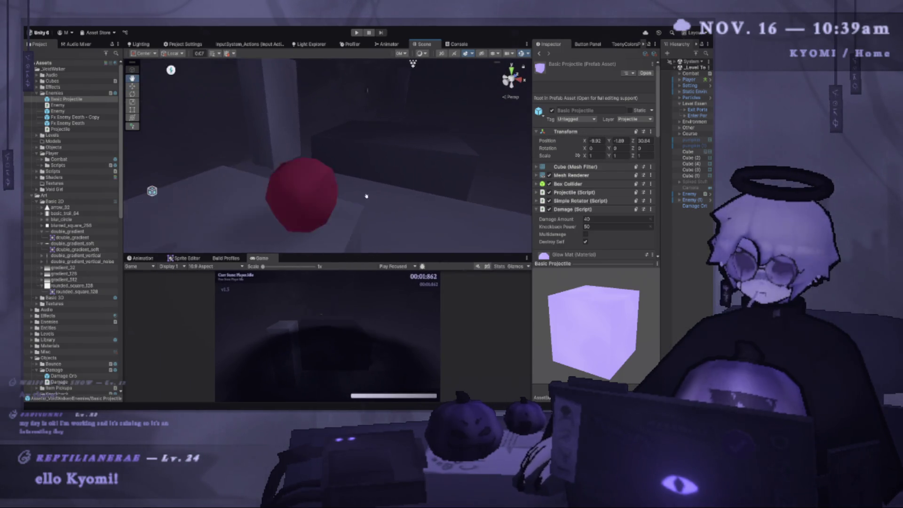
mouse_move(366, 196)
left_mouse_down()
mouse_move(374, 150)
mouse_move(357, 131)
mouse_move(361, 143)
left_mouse_up()
left_click(375, 147)
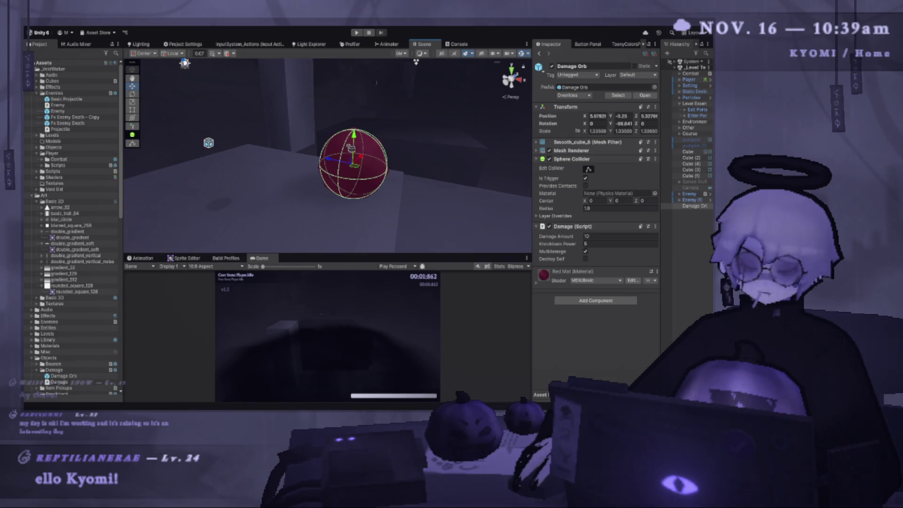
scroll(415, 61, "up", 3)
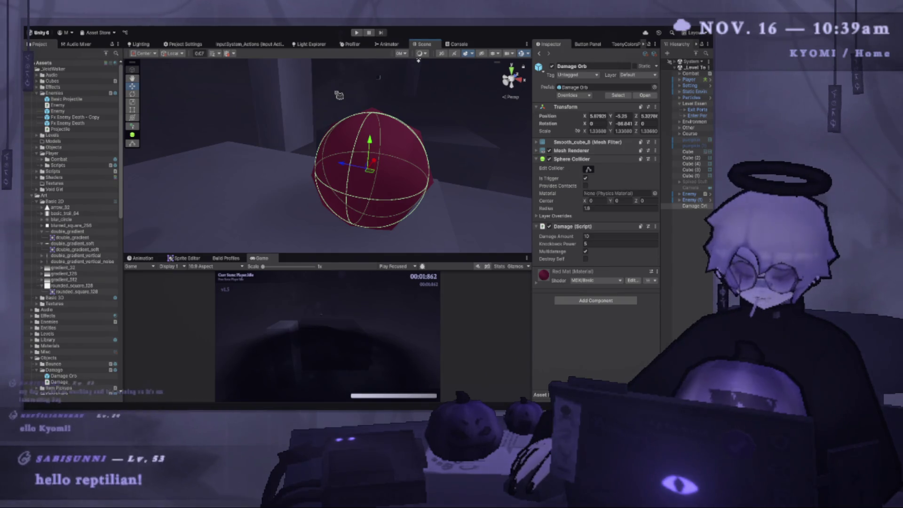
left_click_drag(418, 60, 434, 134)
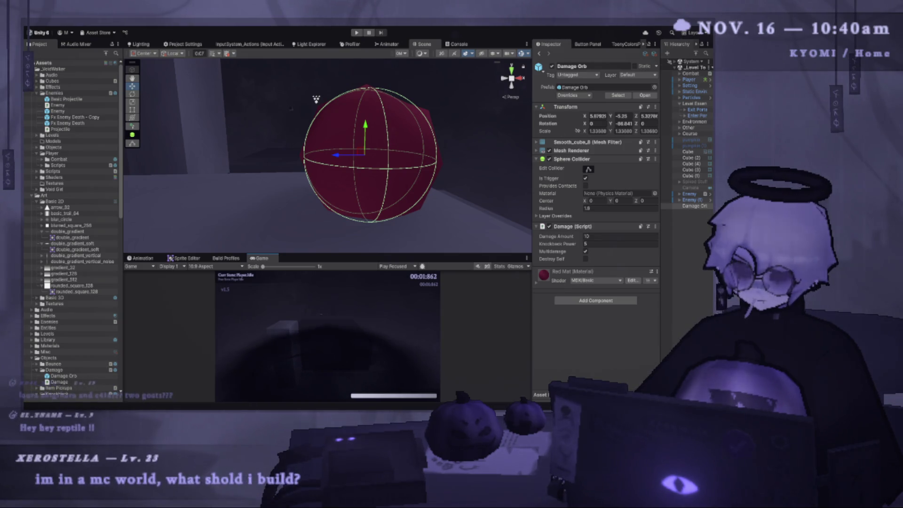
left_click_drag(391, 158, 308, 160)
- Scale the Damage Orb sphere down to about 0.89 with the scale gizmo
key("r")
scroll(320, 188, "down", 3)
mouse_move(320, 192)
left_mouse_down()
mouse_move(629, 243)
mouse_move(424, 202)
mouse_move(588, 226)
mouse_move(447, 207)
mouse_move(637, 219)
mouse_move(446, 190)
mouse_move(352, 206)
mouse_move(517, 198)
mouse_move(340, 171)
mouse_move(324, 207)
mouse_move(306, 214)
left_mouse_up()
scroll(326, 217, "up", 3)
- Reselect the Damage Orb, delete it, and undo the deletion
left_click(298, 226)
left_click(329, 220)
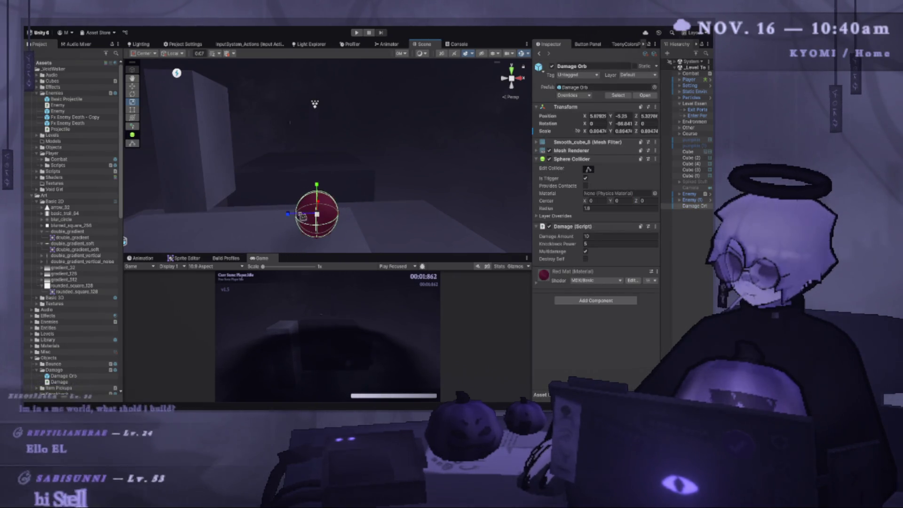
key("Delete")
key("ctrl+z")
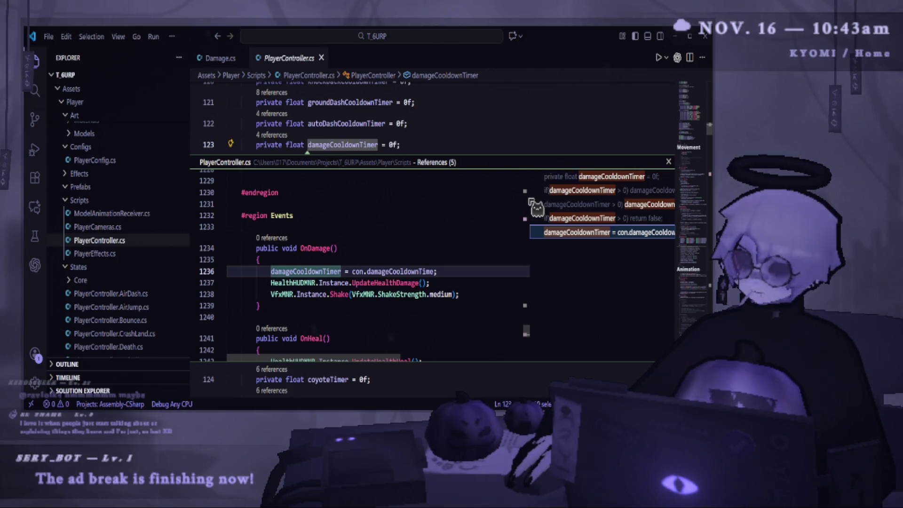
- Preview the damageCooldownTimer references, including its declaration and ProcessTimers use, then close the preview
left_click(586, 232)
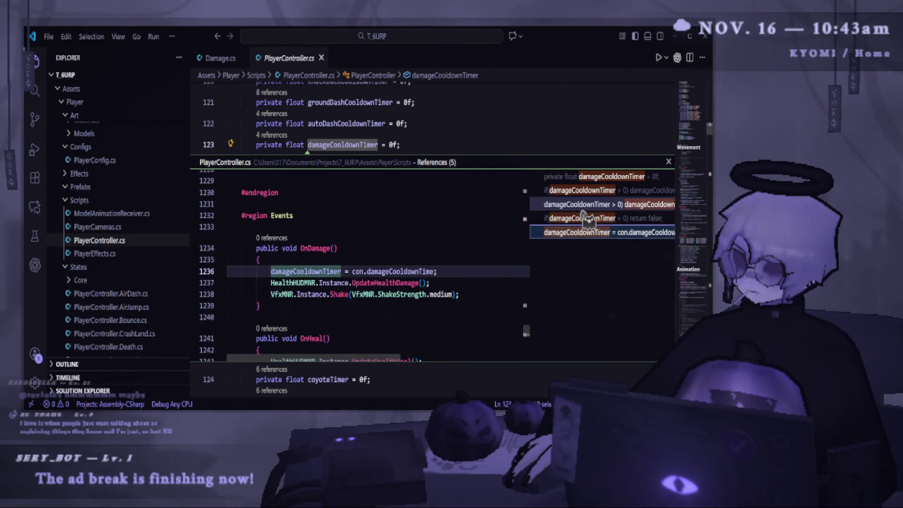
left_click(583, 176)
left_click(581, 193)
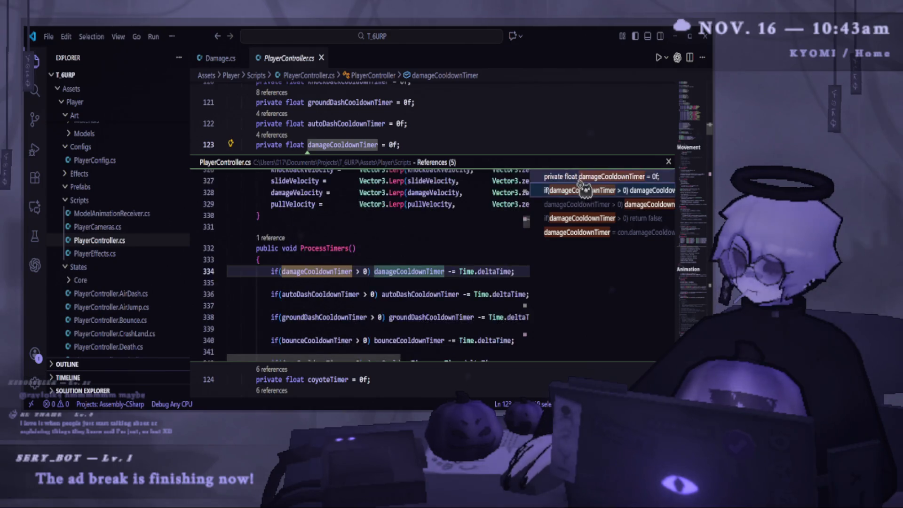
left_click(583, 176)
left_click(668, 161)
- From Damage.cs, jump to Damagable()'s definition and inspect damageCooldownTimer on line 1009
left_click(219, 58)
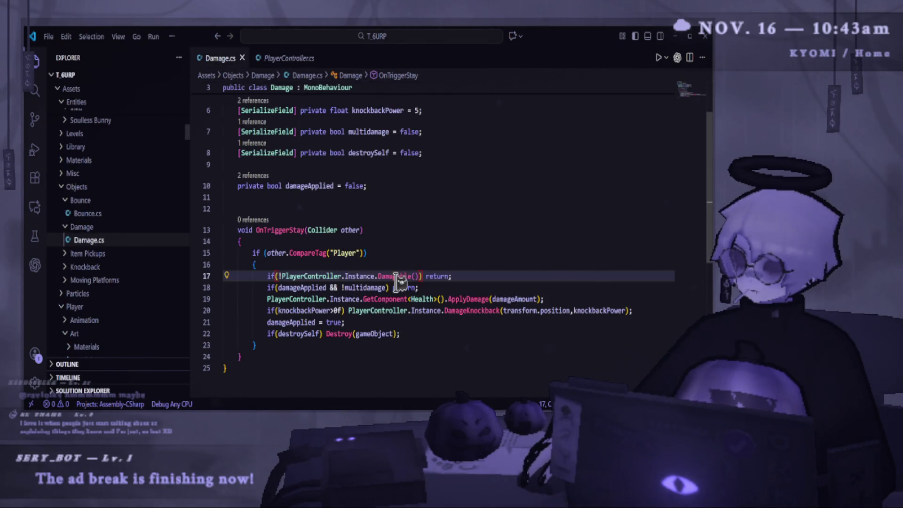
right_click(396, 276)
left_click(436, 57)
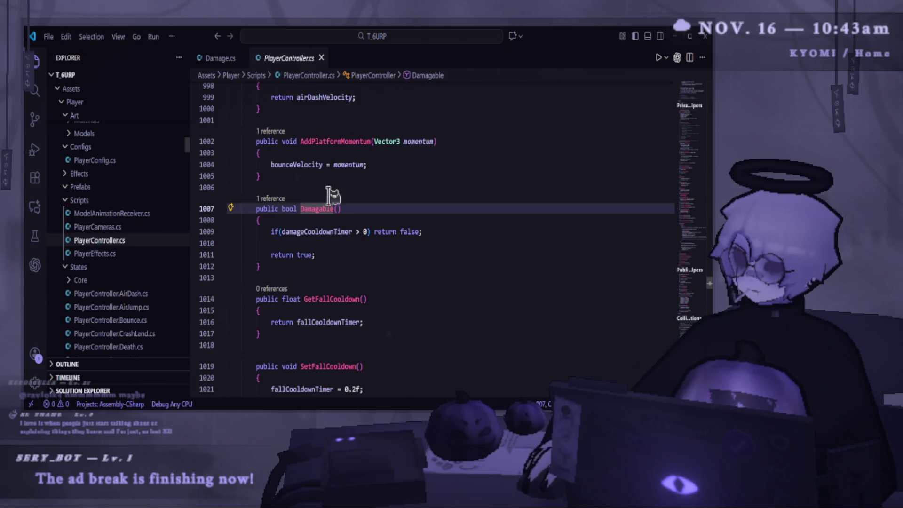
double_click(291, 231)
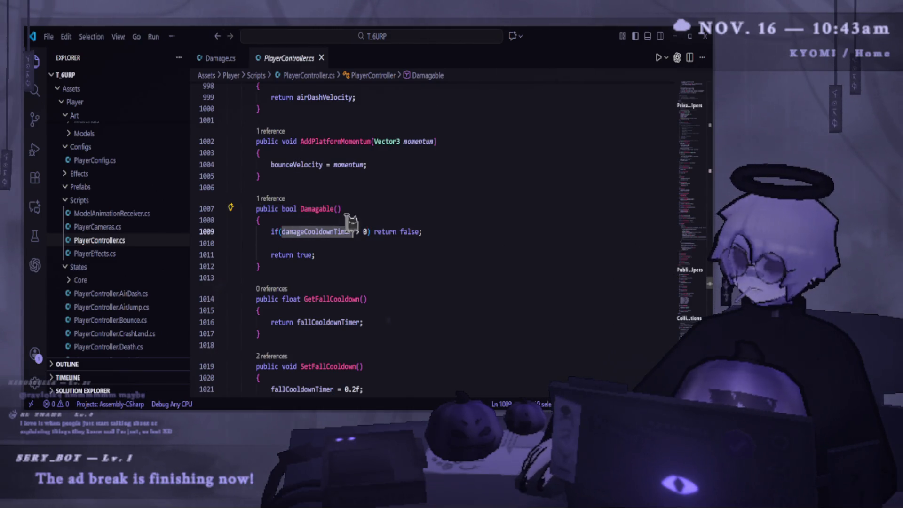
left_click(374, 188)
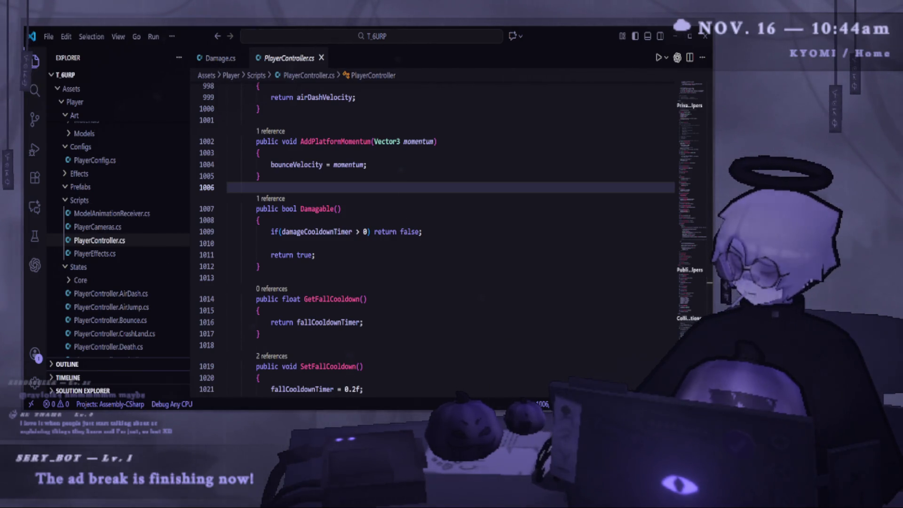
key("alt+Tab")
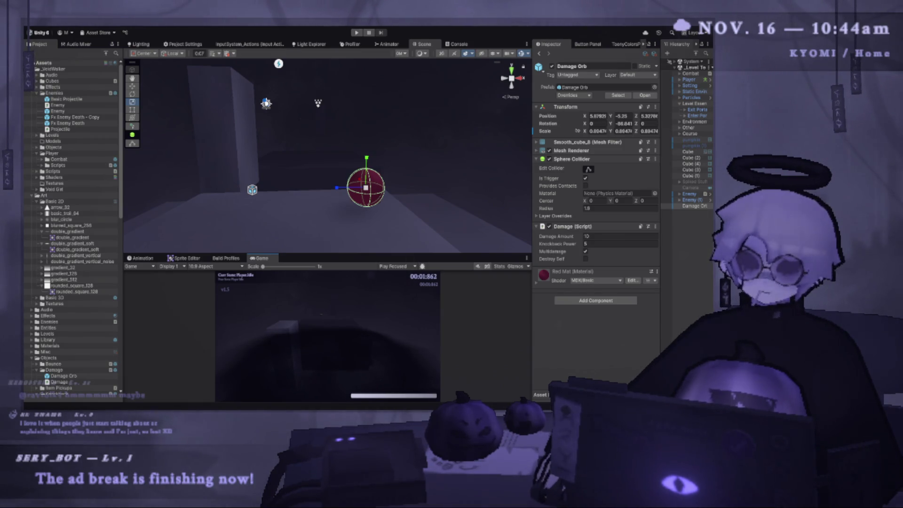
- Switch to PlayerController.cs in VS Code, then back to the Unity editor
key("alt+Tab")
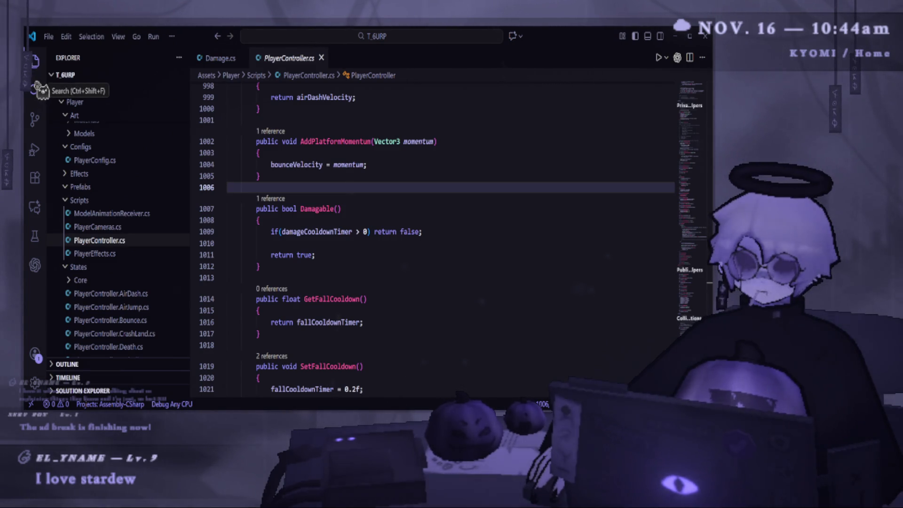
key("alt+Tab")
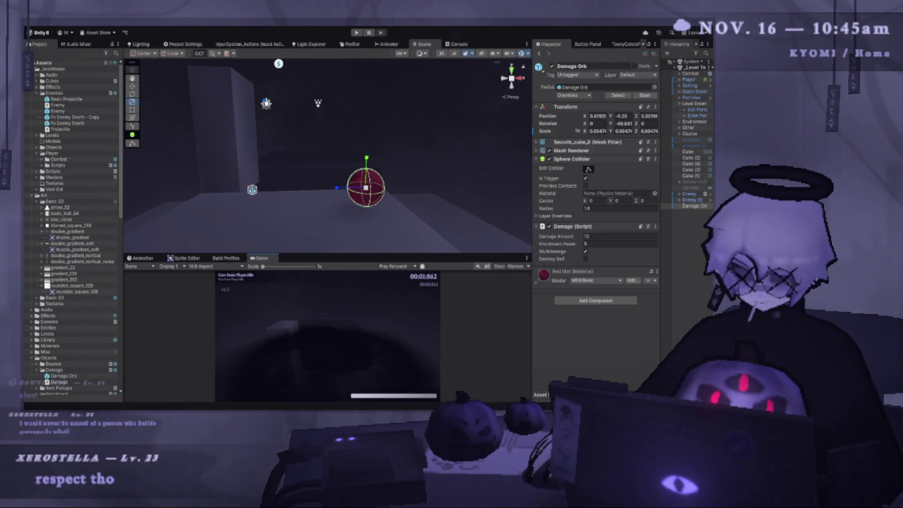
- Return to VS Code, highlight damageCooldownTimer on line 1009, then switch to Damage.cs
key("alt+Tab")
double_click(329, 232)
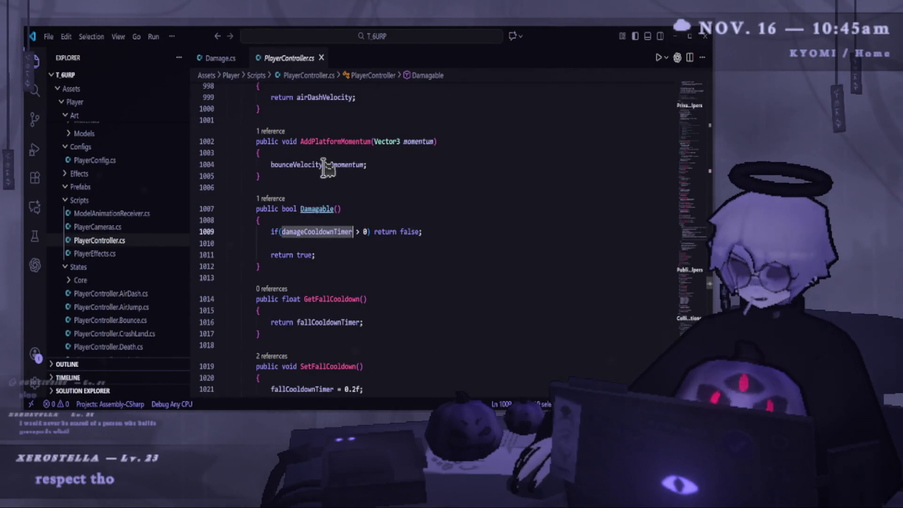
left_click(334, 231)
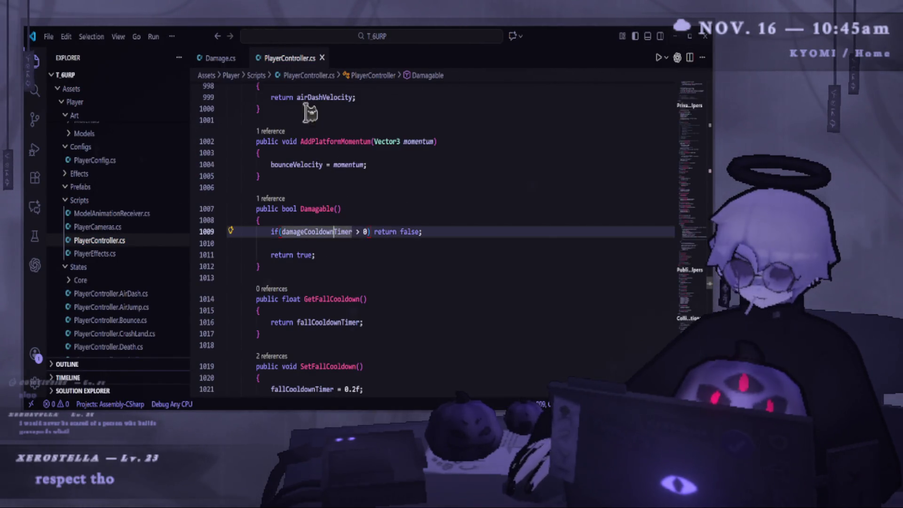
key("ctrl+Tab")
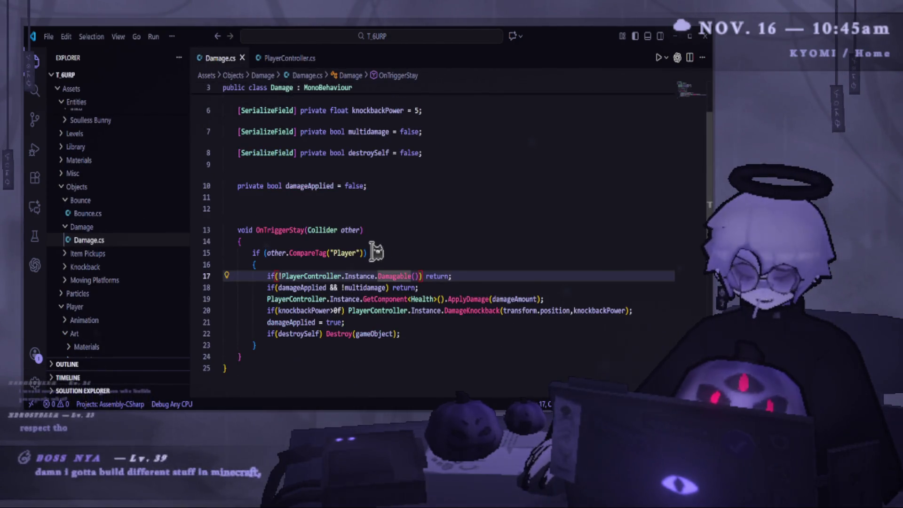
- Scroll the Explorer down to Assets/Player/States and open PlayerController.Parry.cs
scroll(147, 261, "down", 5)
scroll(147, 261, "up", 10)
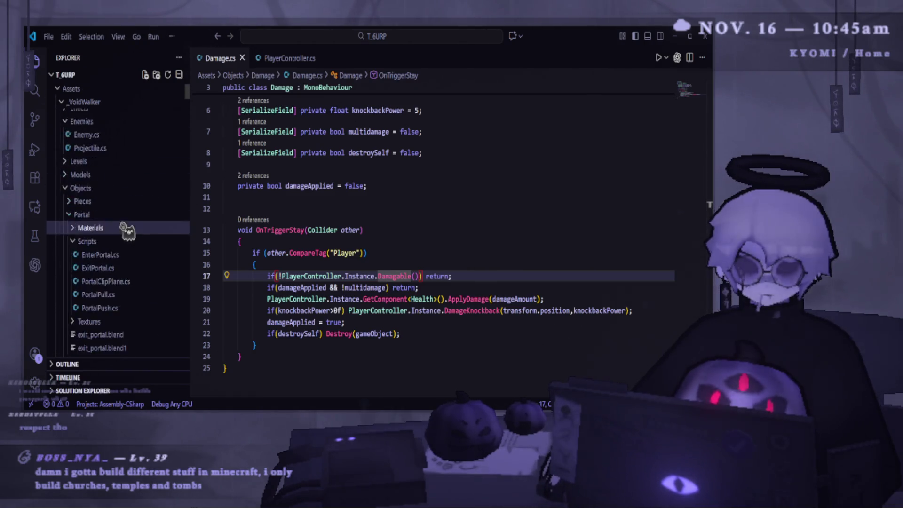
scroll(121, 324, "down", 3)
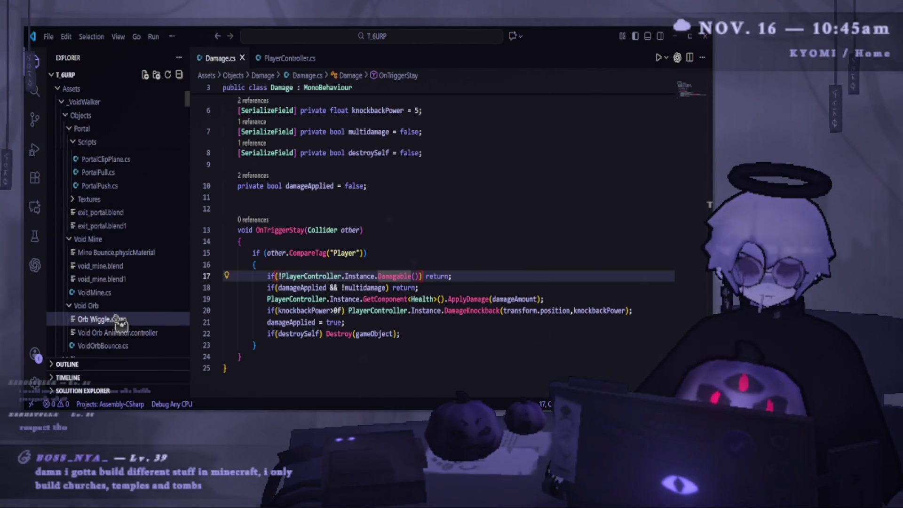
scroll(125, 207, "down", 5)
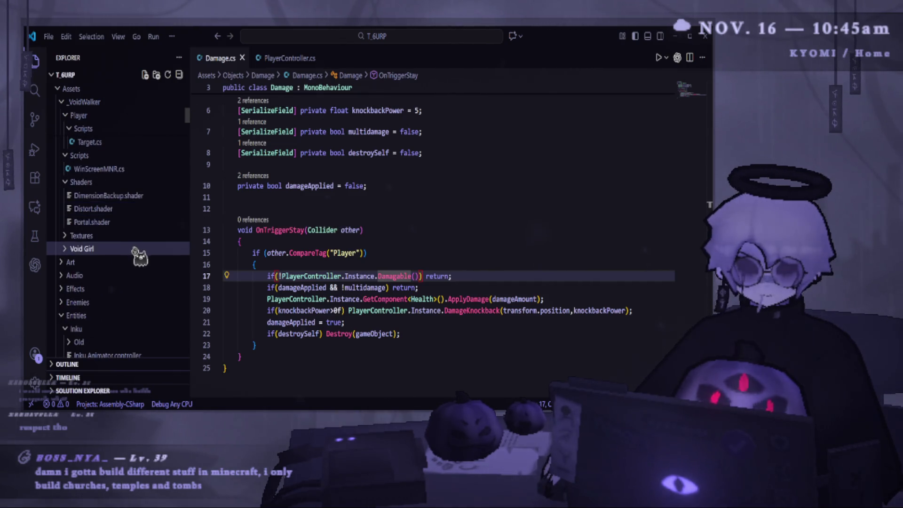
scroll(75, 127, "up", 4)
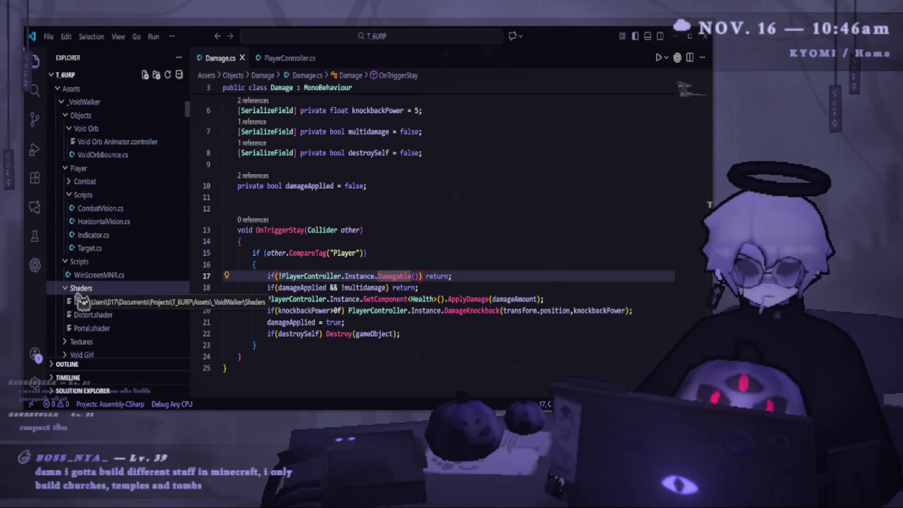
scroll(145, 303, "down", 4)
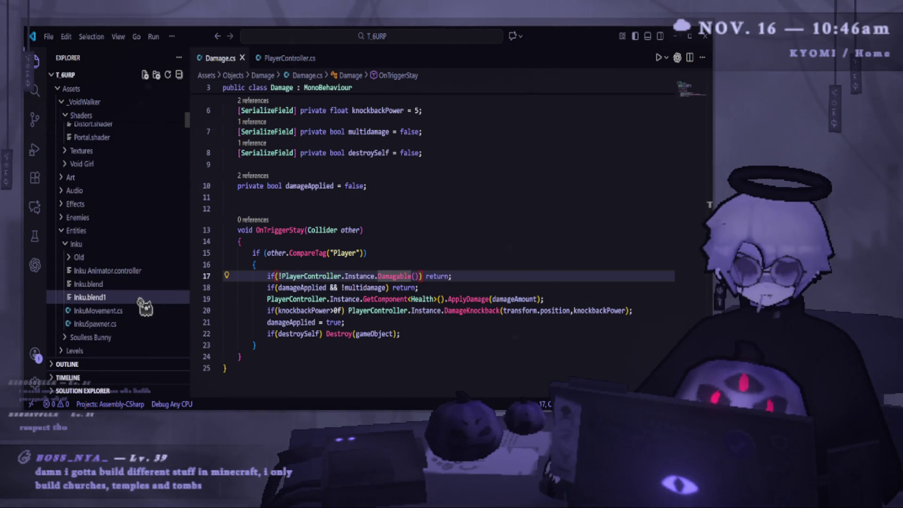
scroll(146, 308, "down", 5)
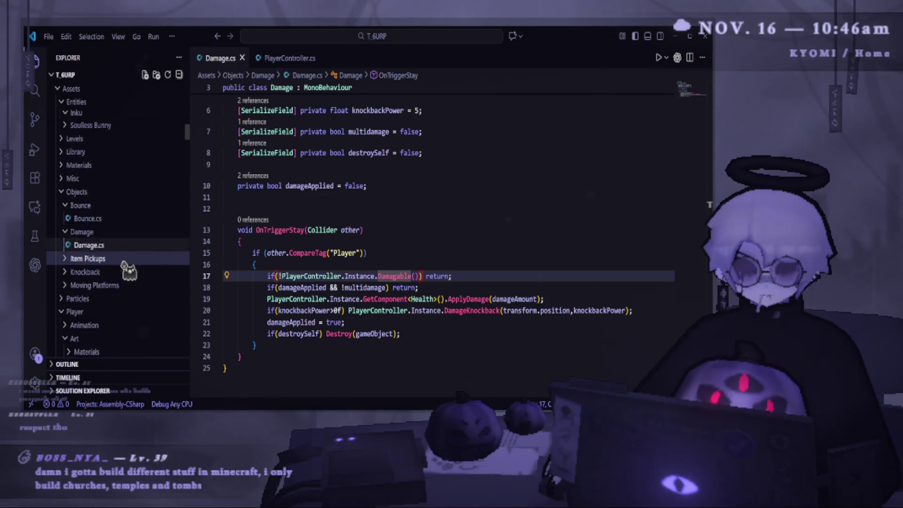
scroll(126, 265, "down", 5)
scroll(86, 256, "down", 10)
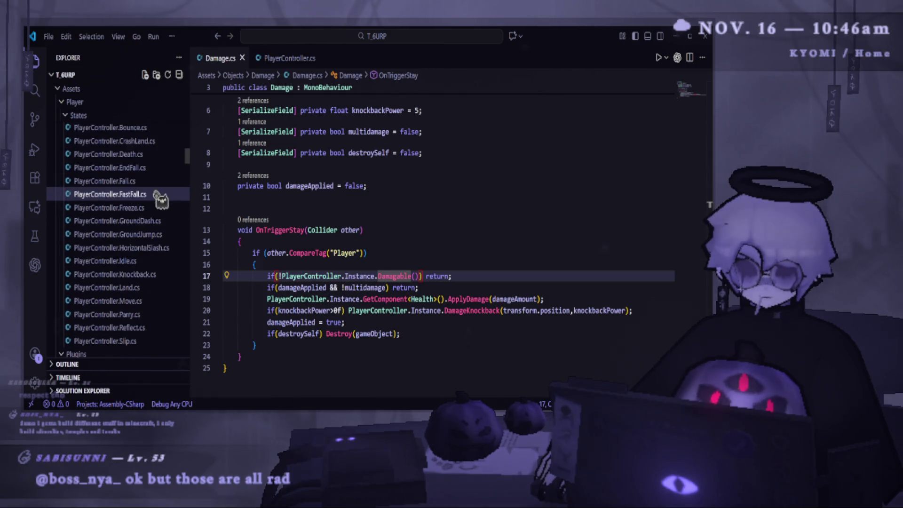
left_click(146, 315)
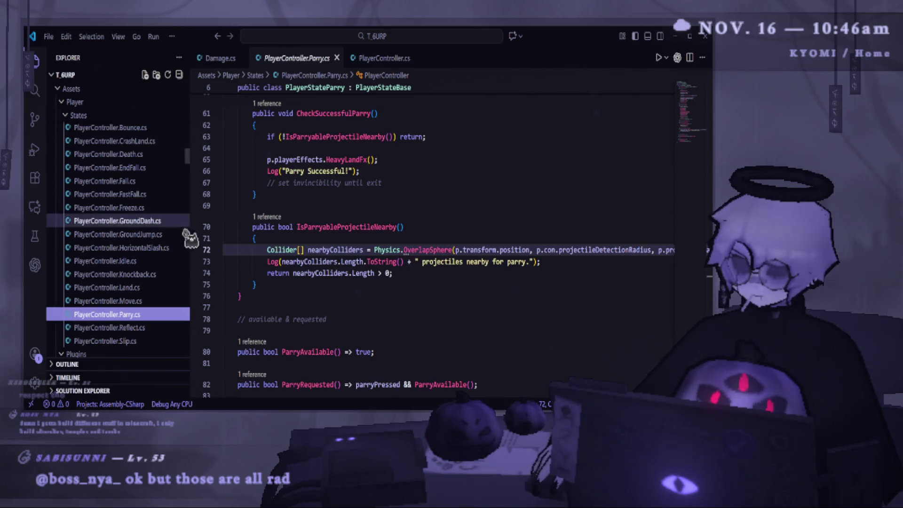
- Paste the damageCooldownTimer line onto empty line 64 inside CheckSuccessfulParry
scroll(372, 240, "up", 5)
scroll(394, 300, "down", 8)
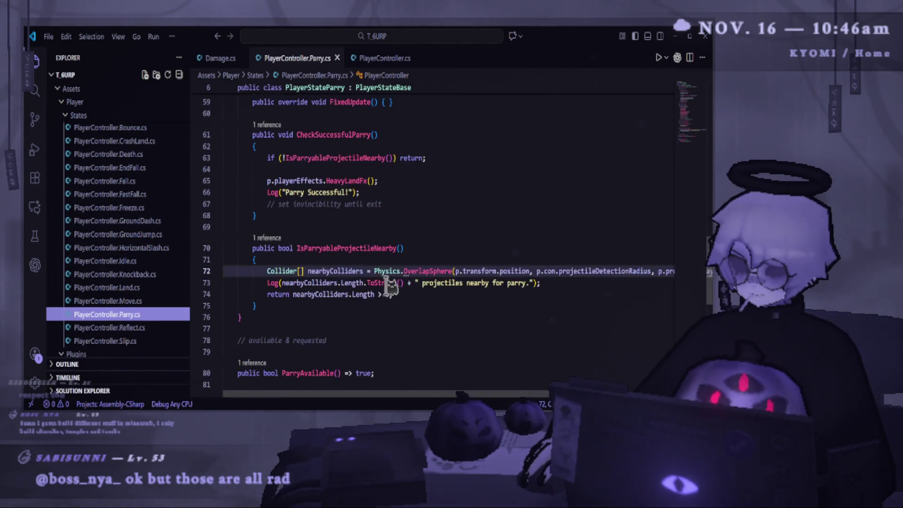
scroll(338, 254, "up", 4)
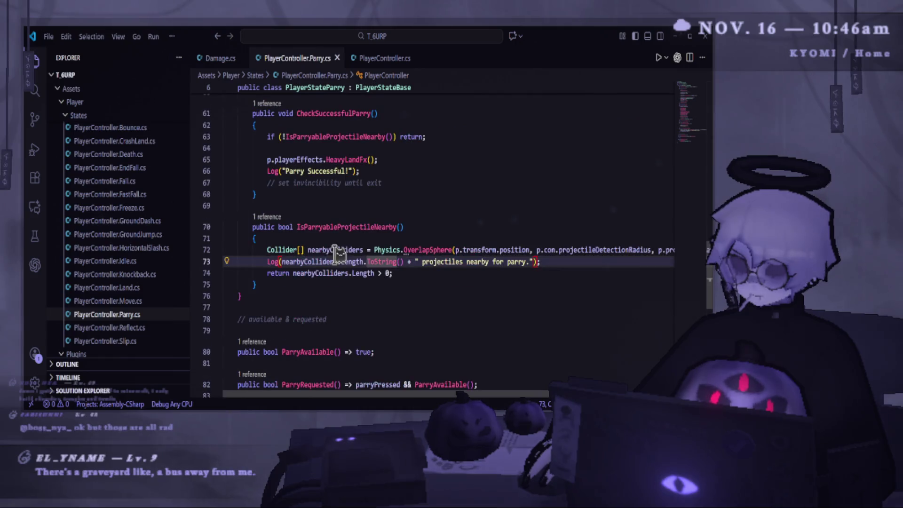
scroll(301, 247, "up", 3)
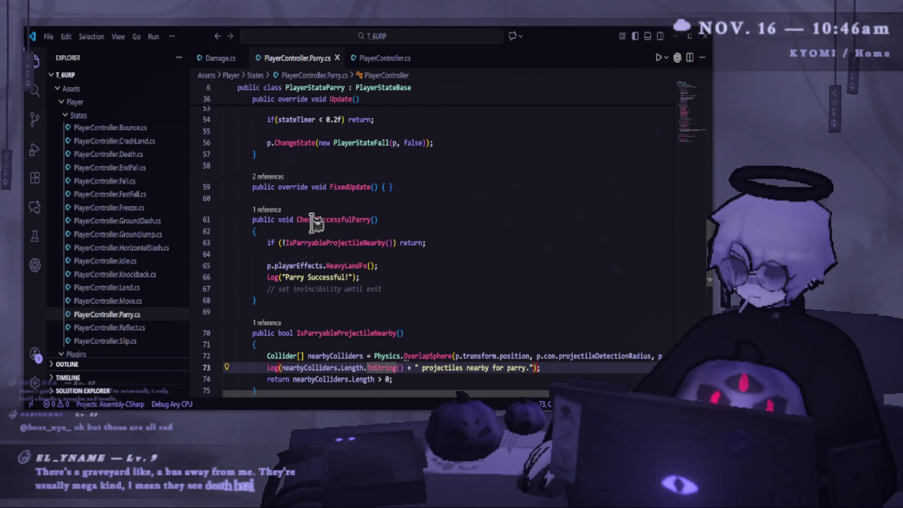
left_click(297, 219)
left_click(423, 220)
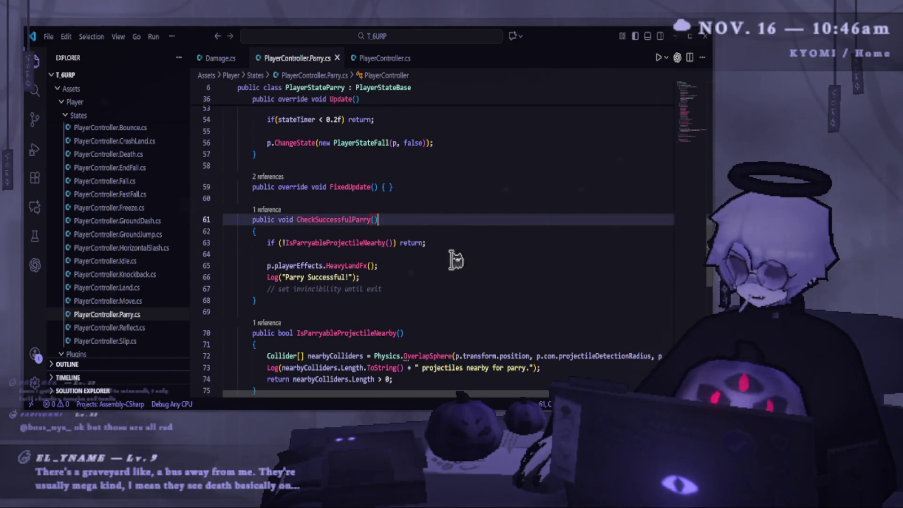
left_click(413, 265)
left_click(387, 257)
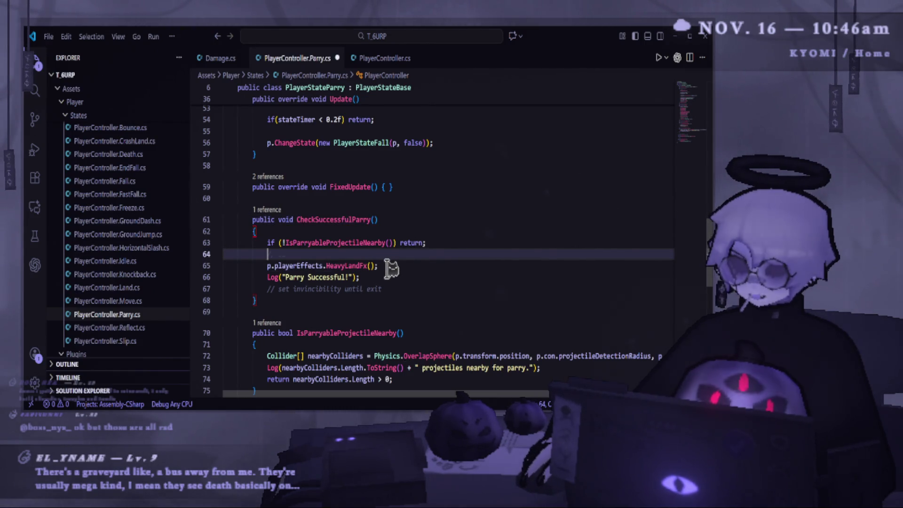
type("if(damageCooldownTimer > 0) return false;")
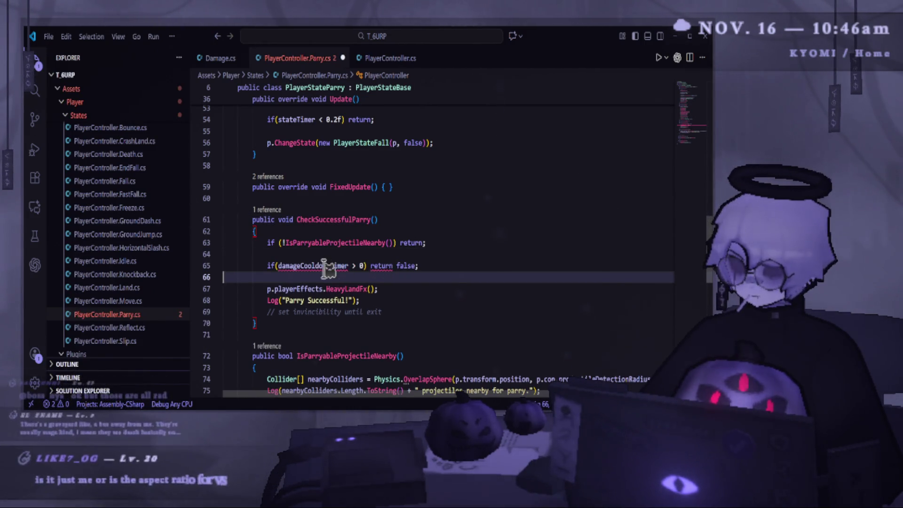
- Rewrite the pasted line as p.damageCooldownTimer = 0.5f; and return to Unity
double_click(324, 265)
key("ctrl+c")
key("ctrl+shift+k")
key("ctrl+v")
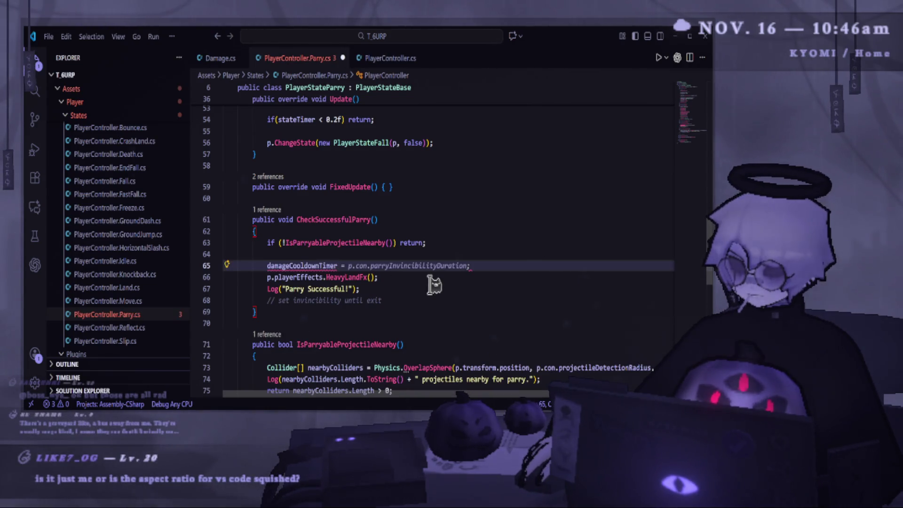
type("p.")
key("End")
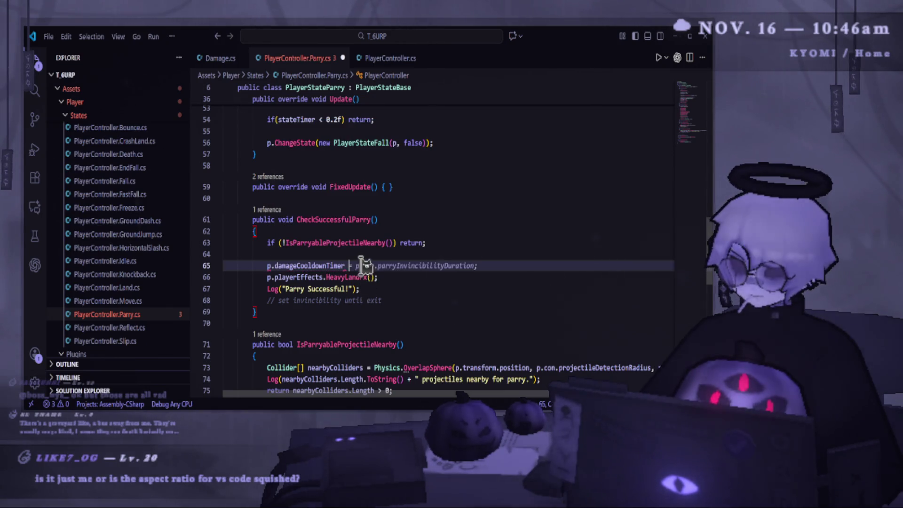
type("= 0.5f")
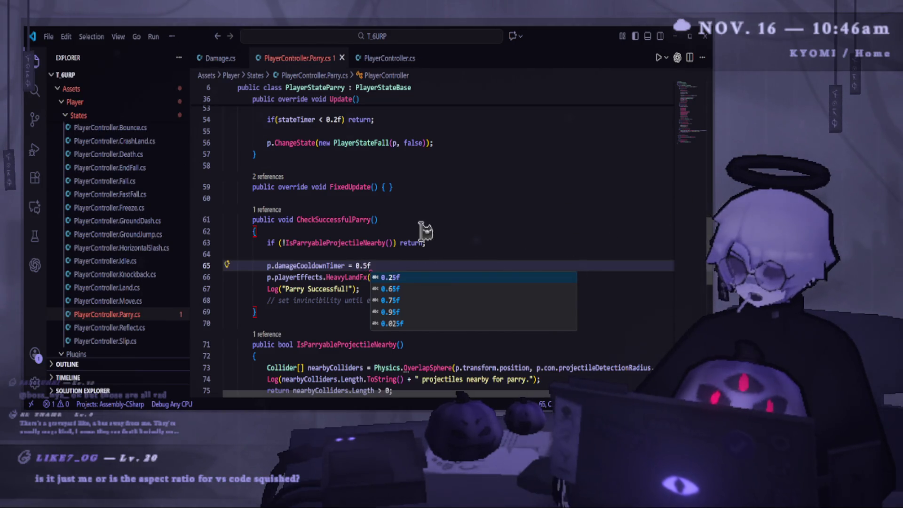
type(";")
left_click(404, 207)
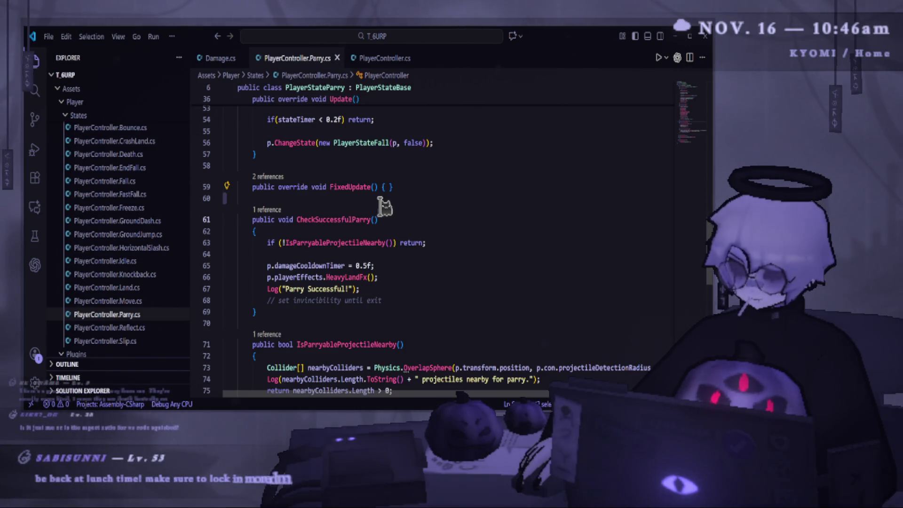
key("alt+Tab")
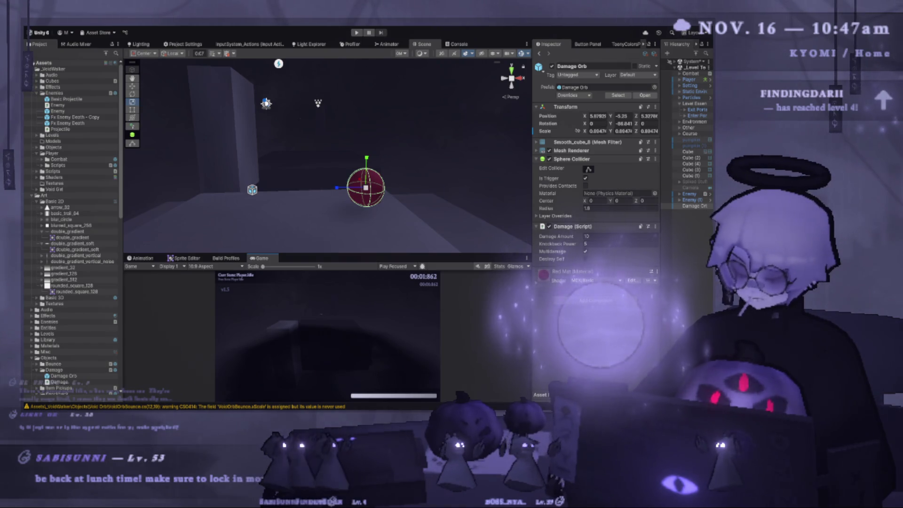
- Start a Play-mode test and enlarge the Game view so the running game fills more of the screen
key("ctrl+p")
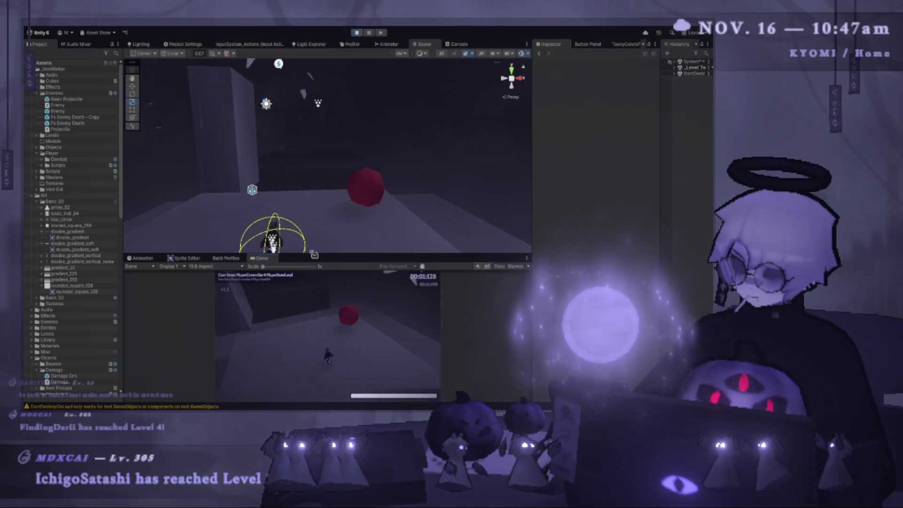
left_click_drag(330, 254, 329, 125)
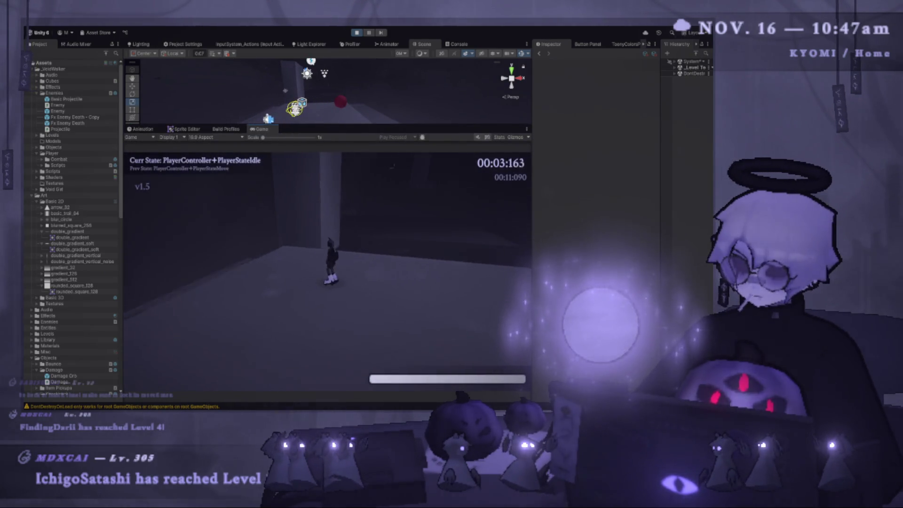
- Jump, slash, air-jump and chain several ground and air dashes with the character
key("space")
key("e")
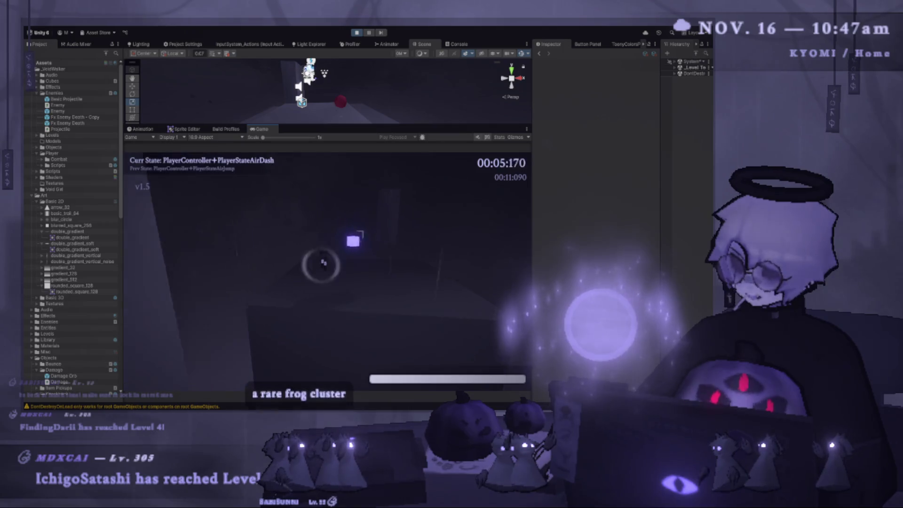
key("space")
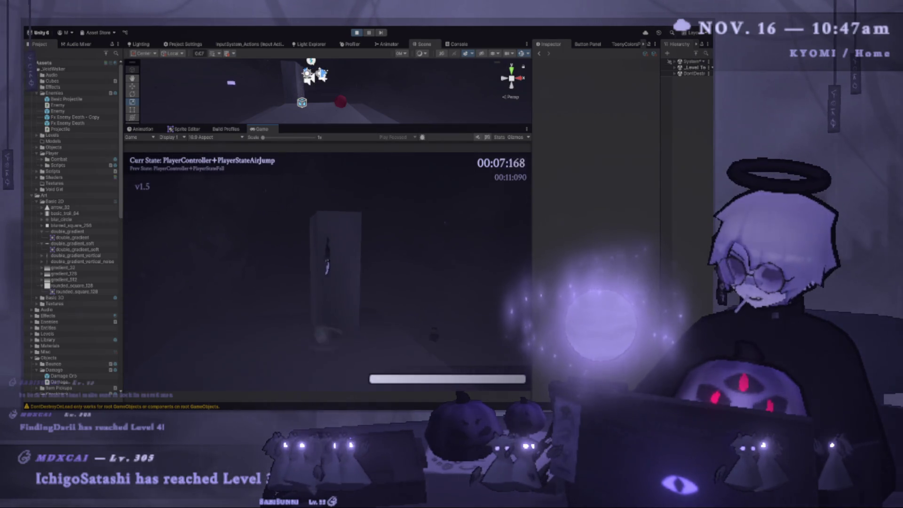
key("shift")
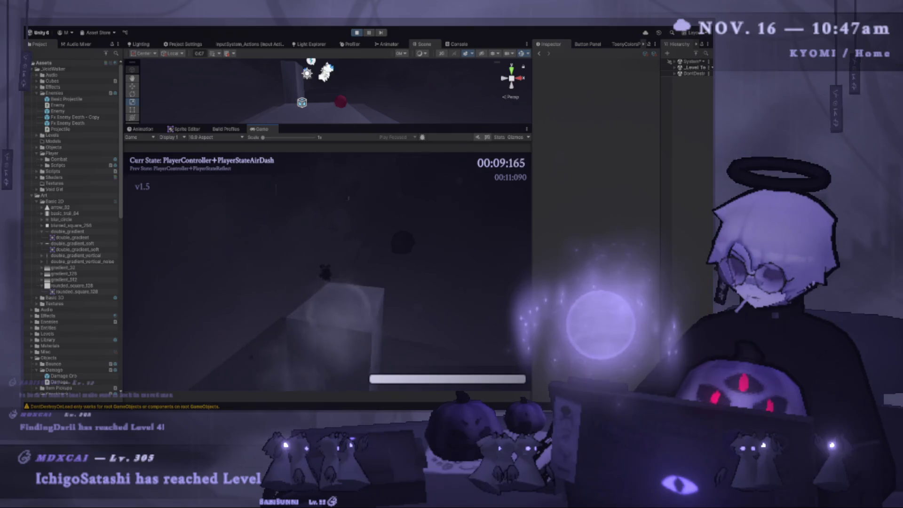
key("shift")
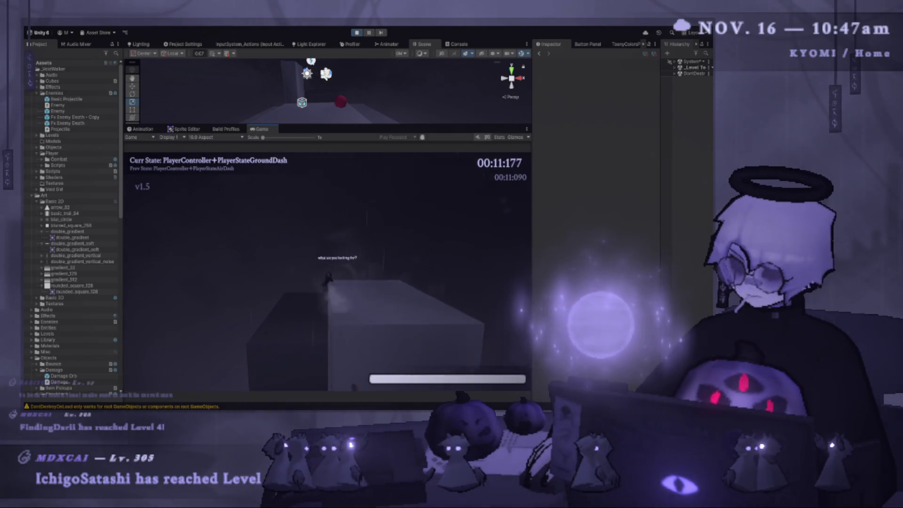
key("shift")
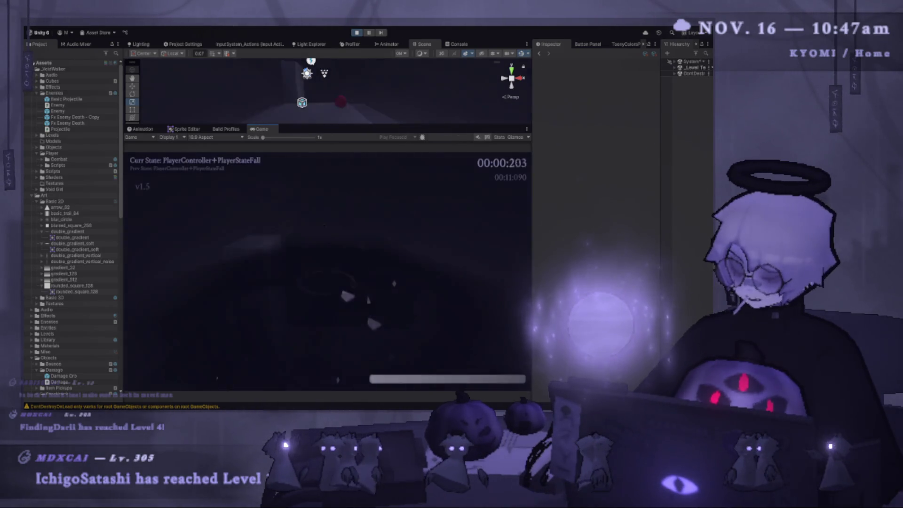
- After respawning, test parrying while airborne and immediately after air-dashes
key("space")
key("e")
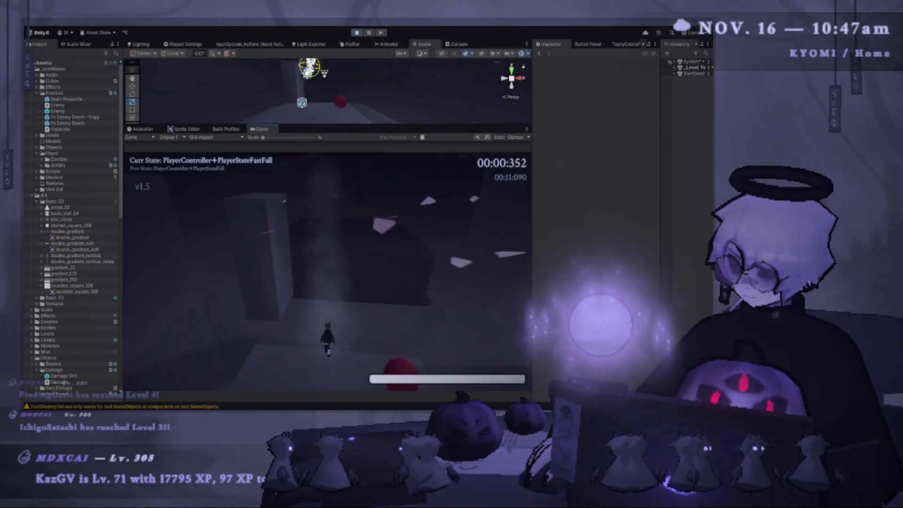
key("space")
key("shift")
key("e")
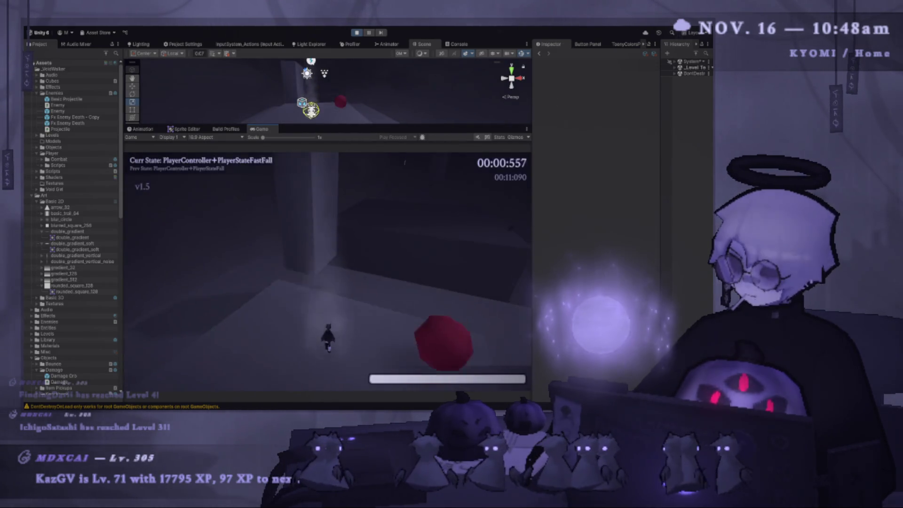
key("shift")
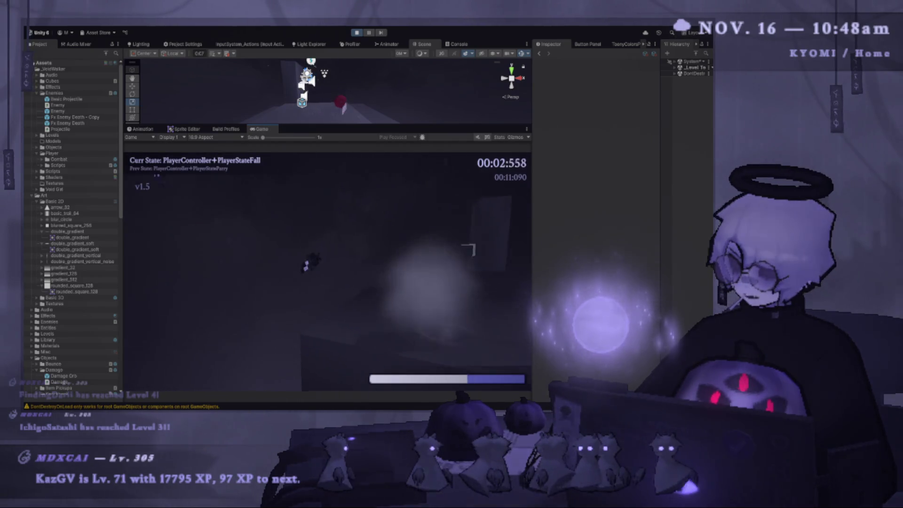
key("e")
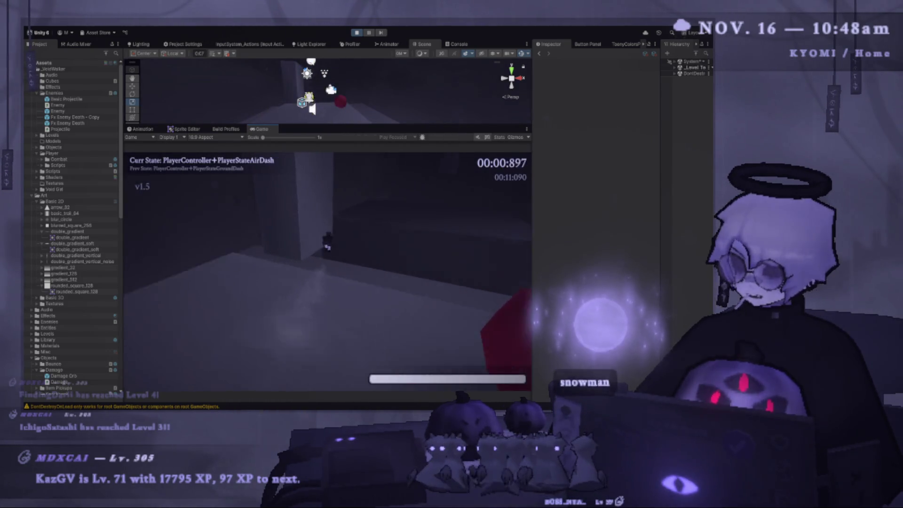
key("e")
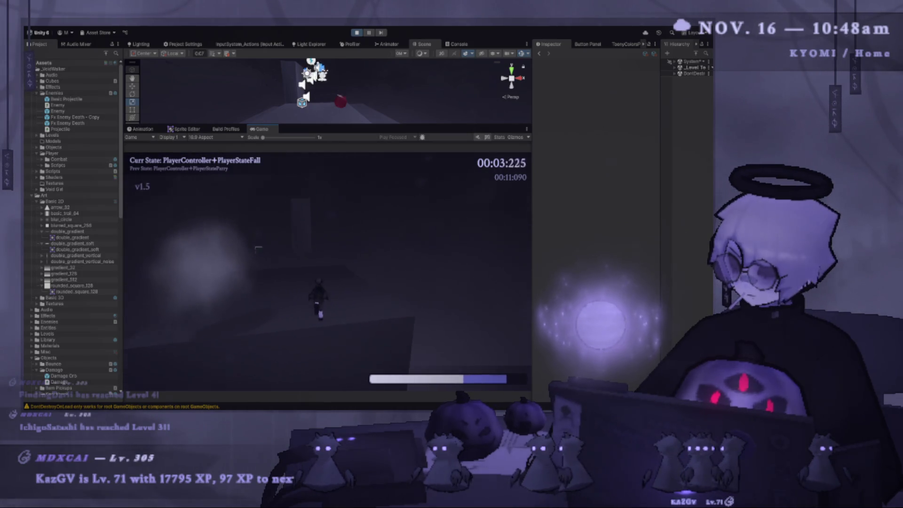
- Repeatedly air-dash into the wall and jump away from it to test wall bounces
key("shift")
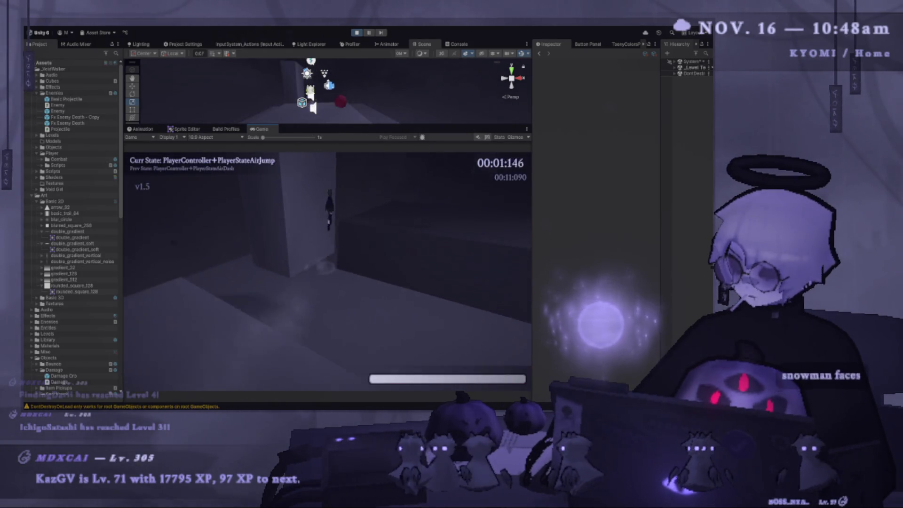
key("shift")
key("space")
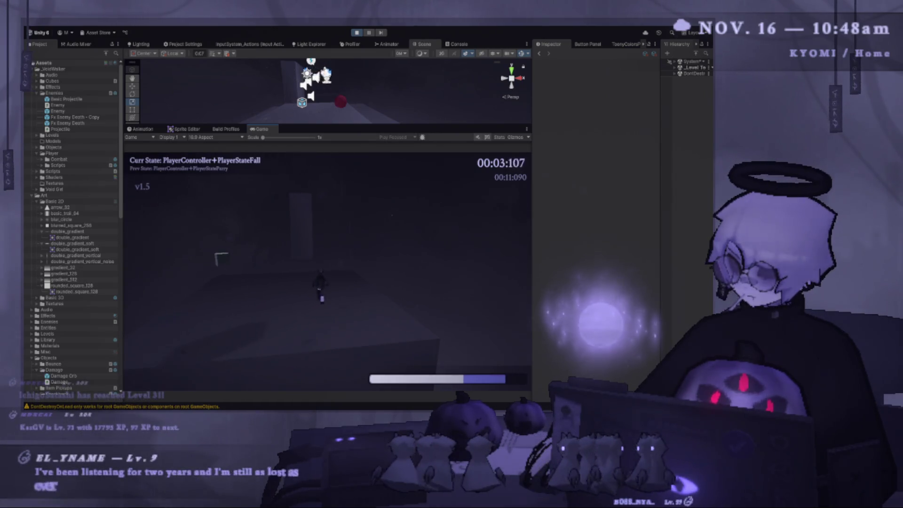
key("shift")
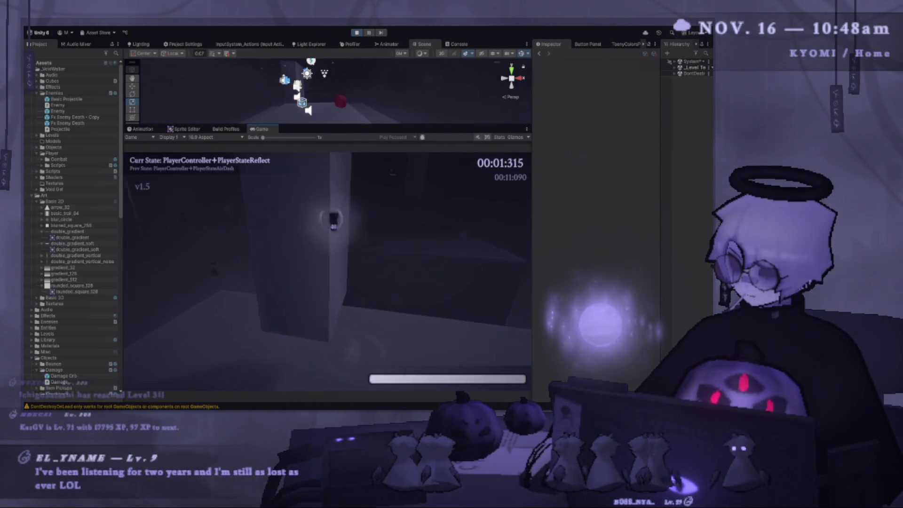
key("space")
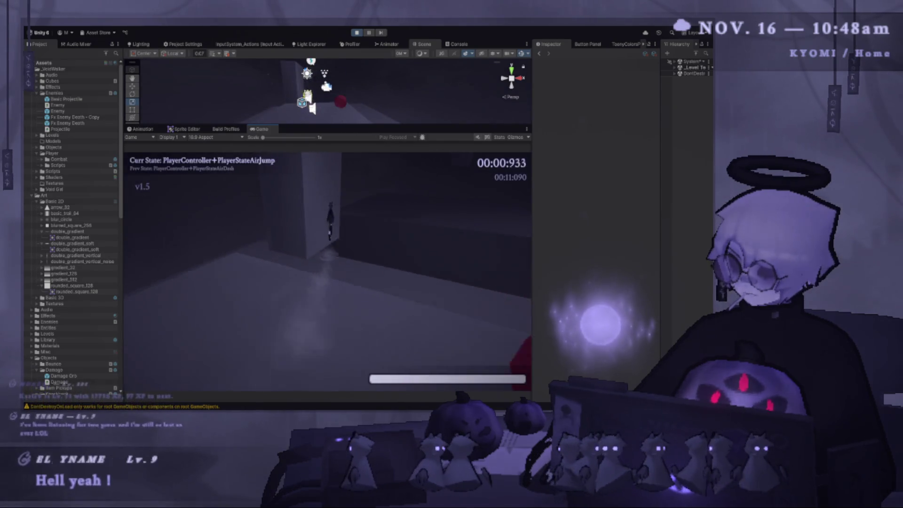
key("shift")
key("shift")
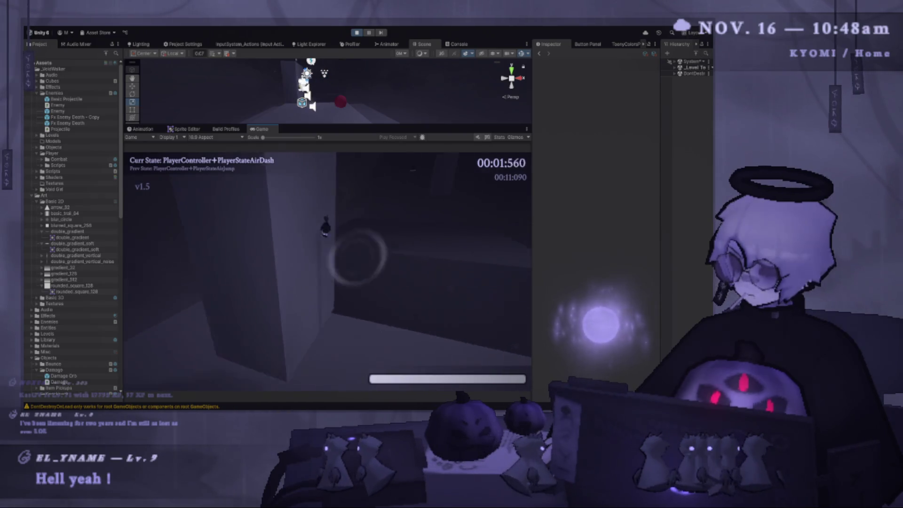
key("space")
key("shift")
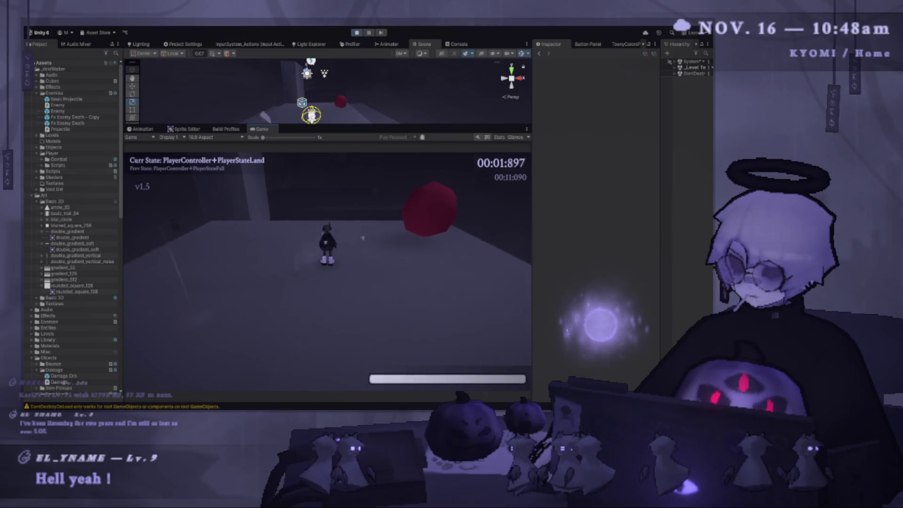
- Run, jump, air-dash and parry into the tall pillar
key("w")
key("space")
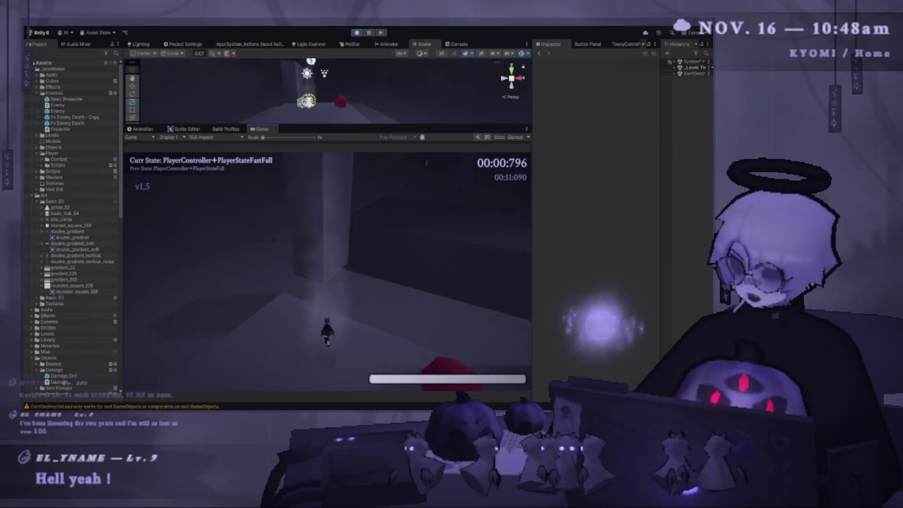
key("shift")
key("space")
key("e")
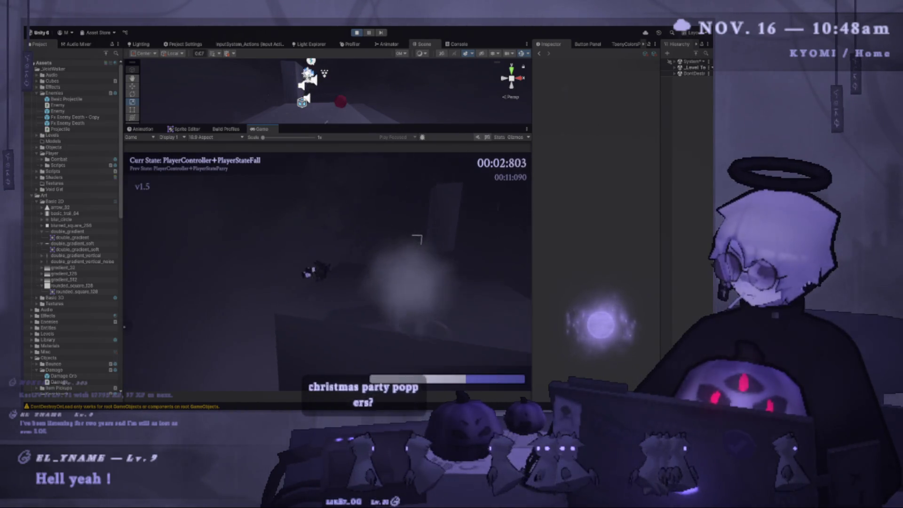
key("space")
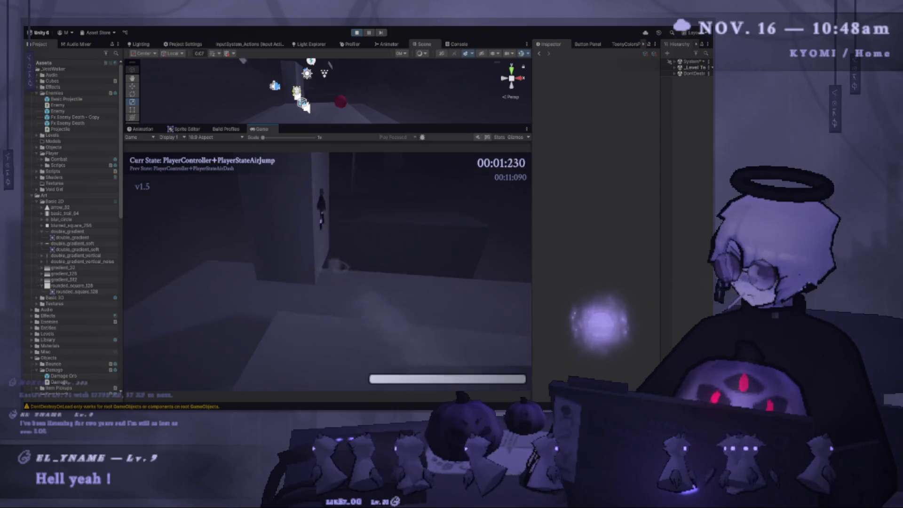
key("shift")
key("e")
- Dash into the wall in midair, parry while fast-falling and air-dash off walls
key("space")
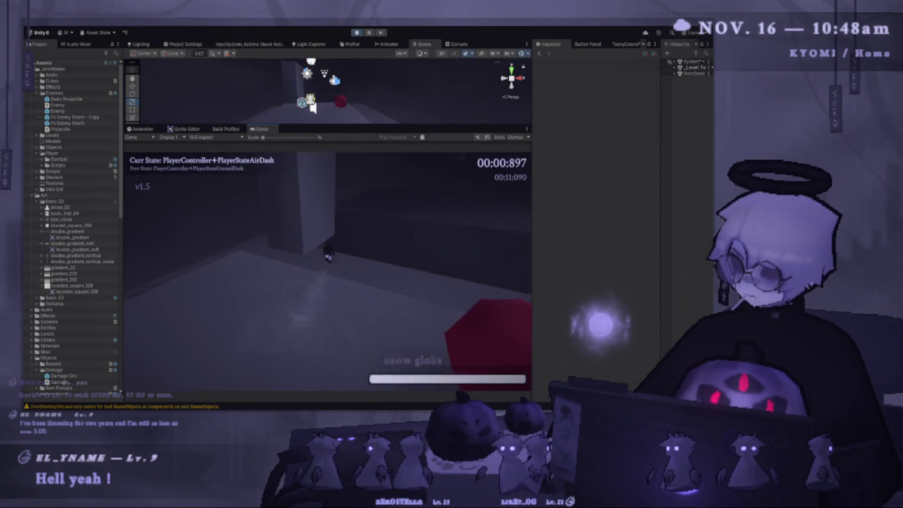
key("shift")
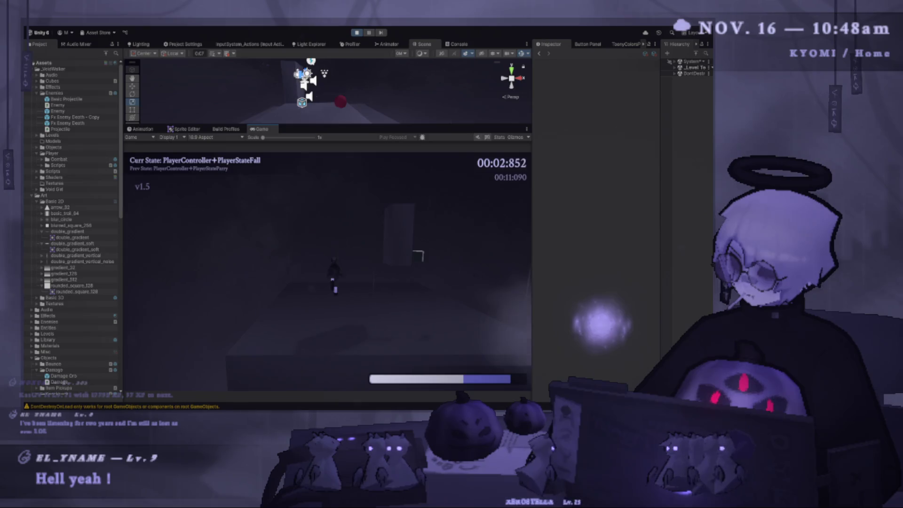
key("space")
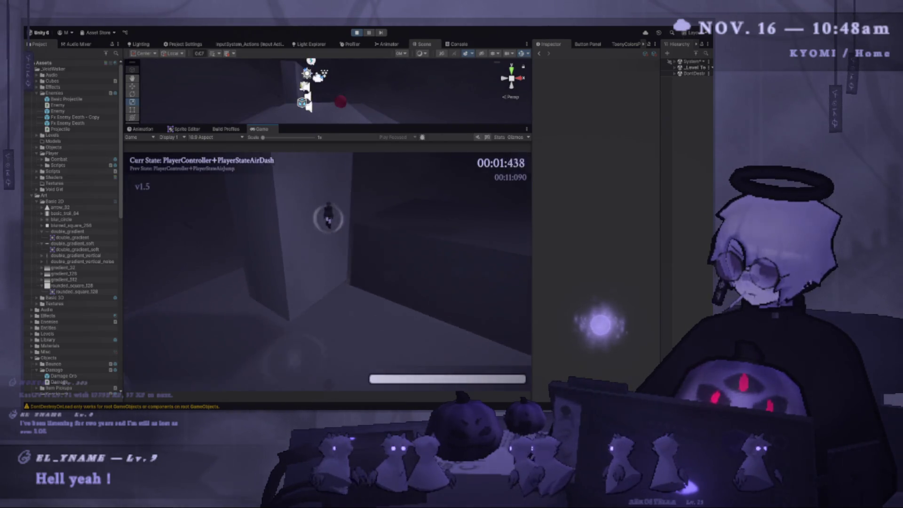
key("shift")
key("e")
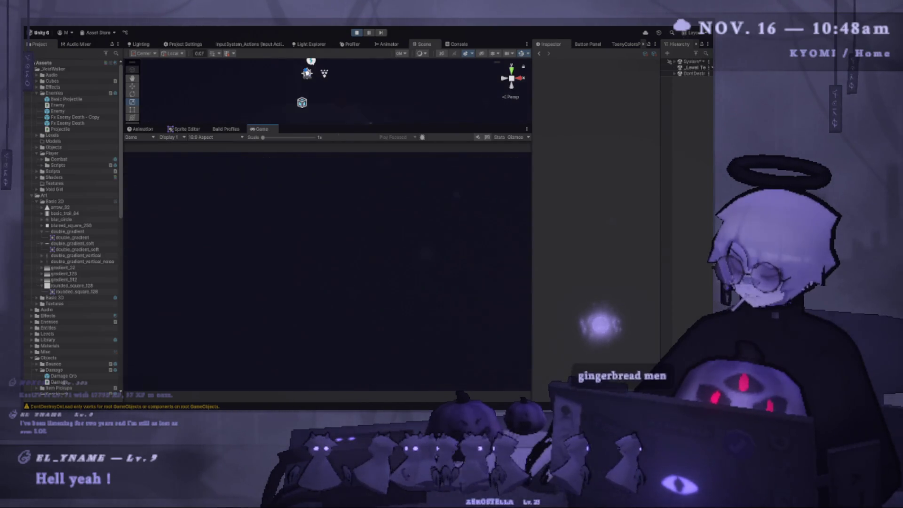
key("shift")
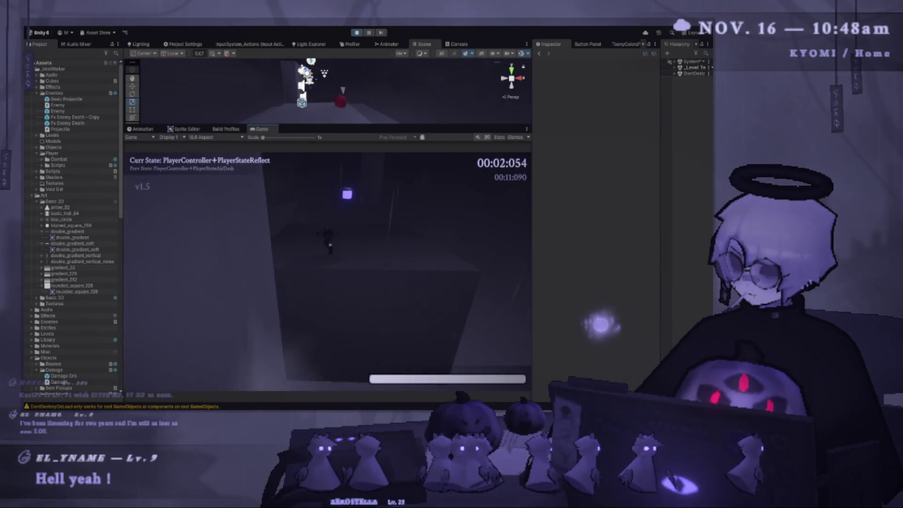
key("e")
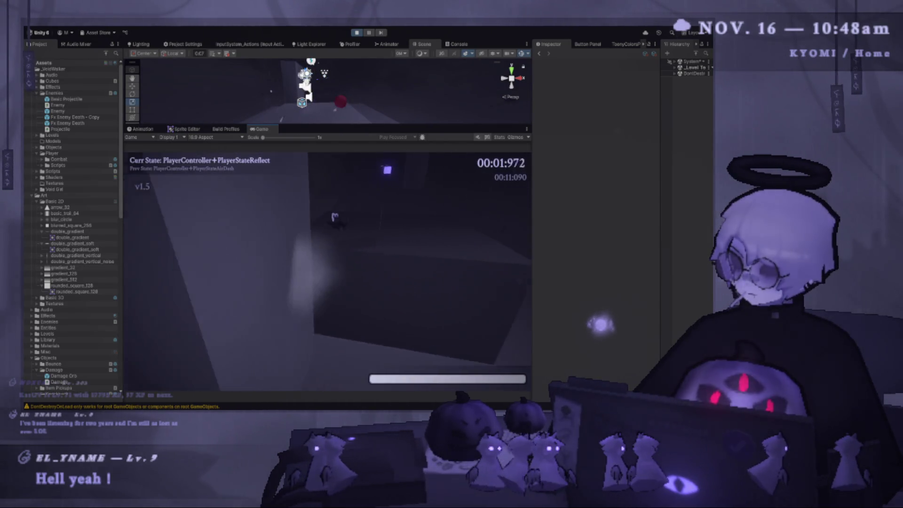
key("shift")
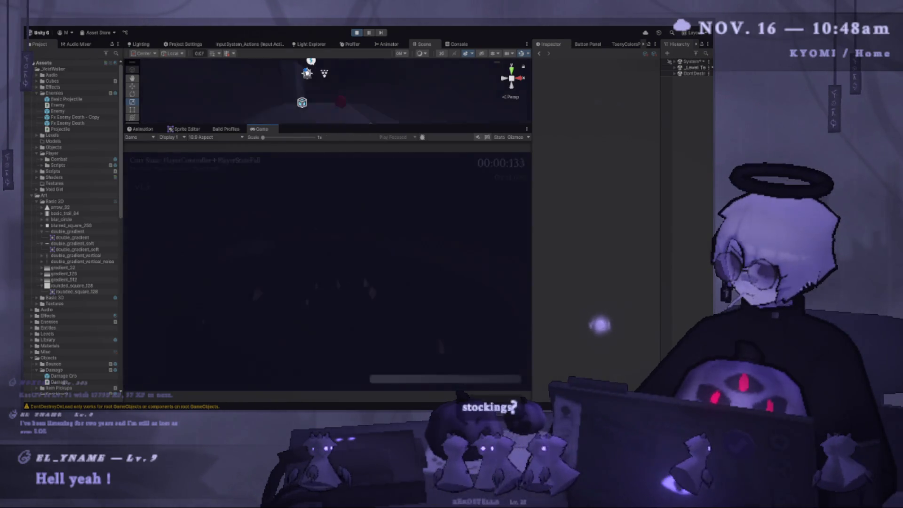
- Make a last jump-dash through the level, then pause and switch to Damage.cs in VS Code
key("space")
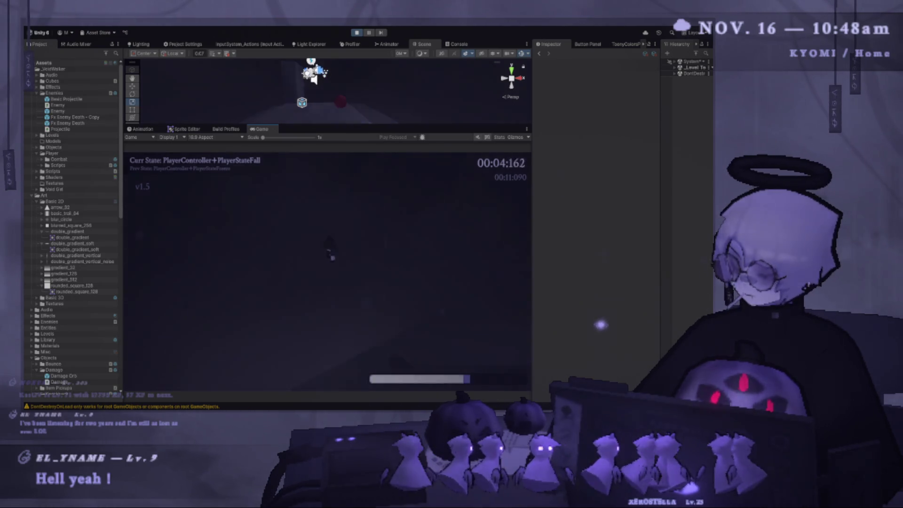
key("space")
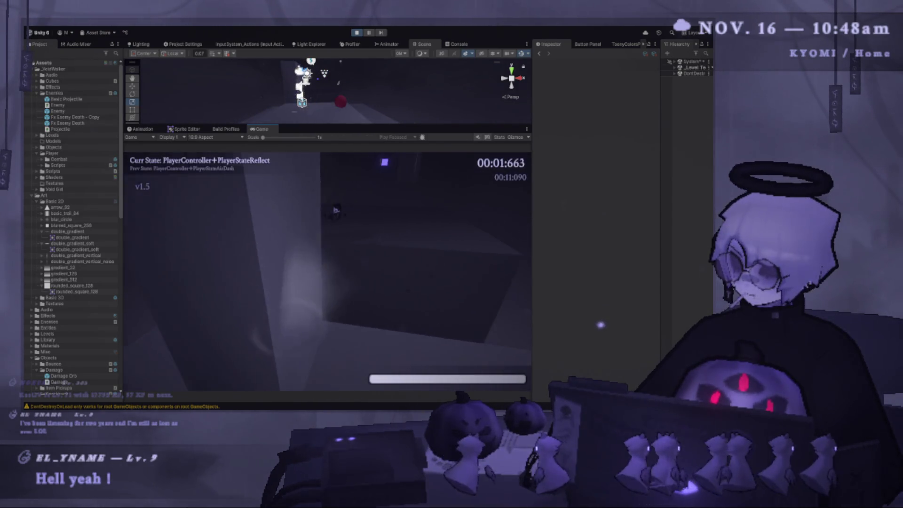
key("Escape")
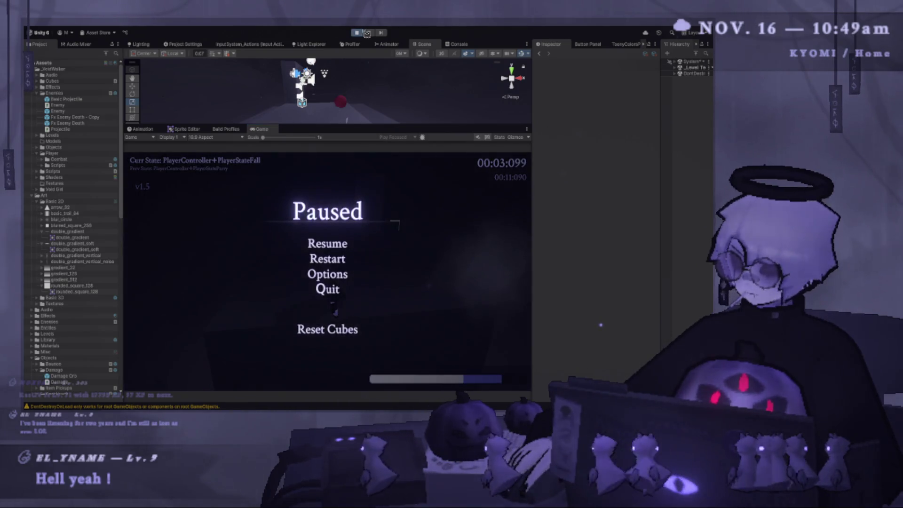
key("alt+Tab")
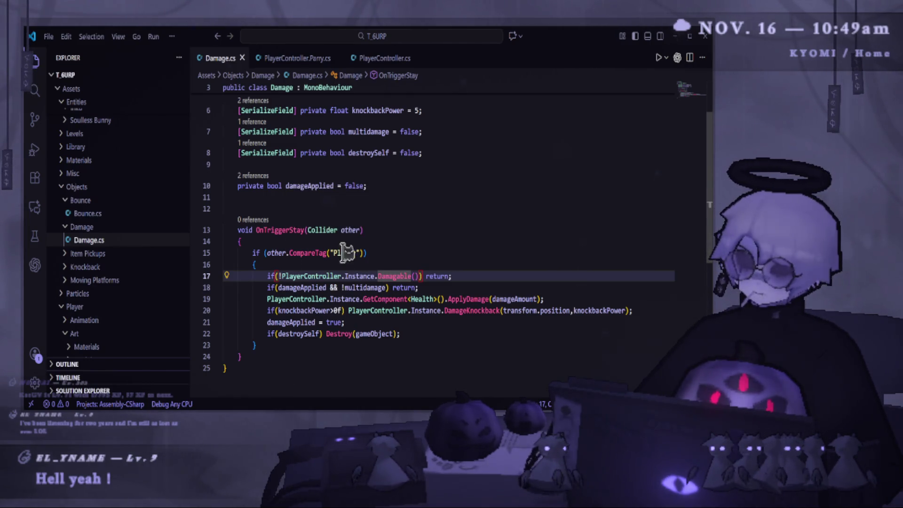
- Leave Damage.cs in VS Code and return to the Unity editor
key("alt+Tab")
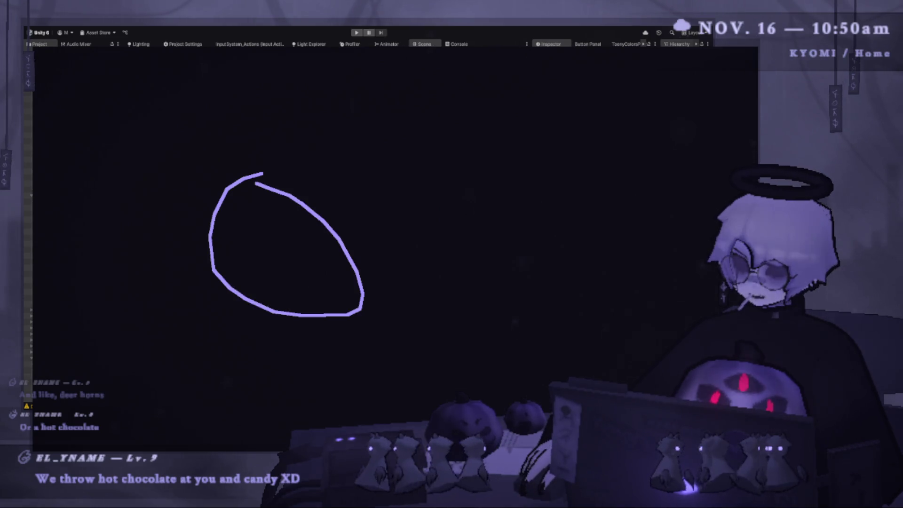
- Sketch two pumpkin-faced baubles with caps, strings, eyes and mouths
left_click_drag(267, 156, 267, 139)
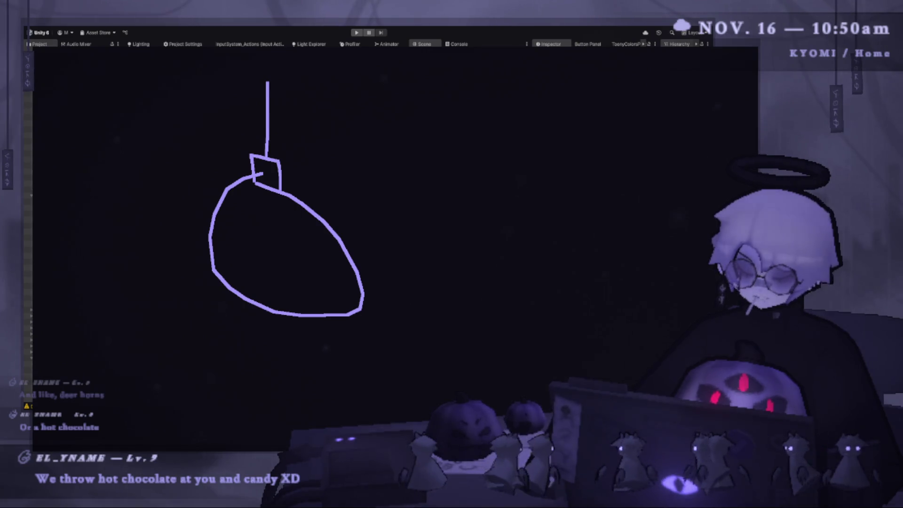
mouse_move(253, 229)
left_mouse_down()
mouse_move(258, 243)
mouse_move(296, 247)
left_mouse_up()
left_click_drag(247, 267, 297, 267)
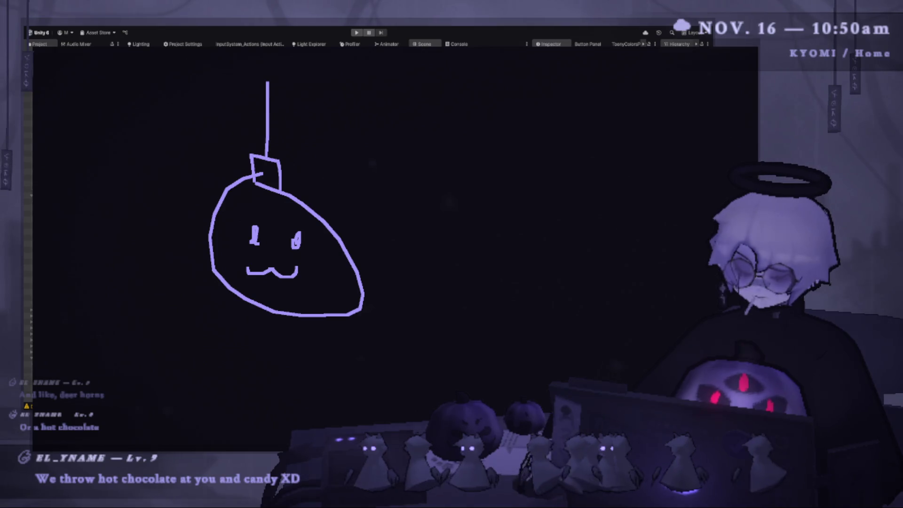
mouse_move(499, 100)
left_mouse_down()
mouse_move(578, 138)
mouse_move(525, 110)
mouse_move(537, 104)
left_mouse_up()
left_click_drag(519, 47, 512, 89)
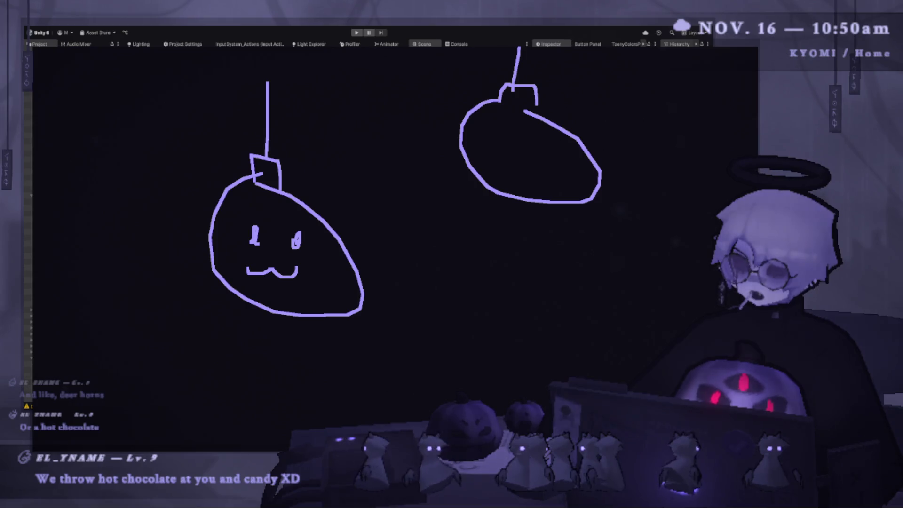
mouse_move(504, 135)
left_mouse_down()
mouse_move(496, 152)
mouse_move(539, 188)
left_mouse_up()
mouse_move(554, 153)
left_mouse_down()
mouse_move(582, 184)
mouse_move(561, 173)
left_mouse_up()
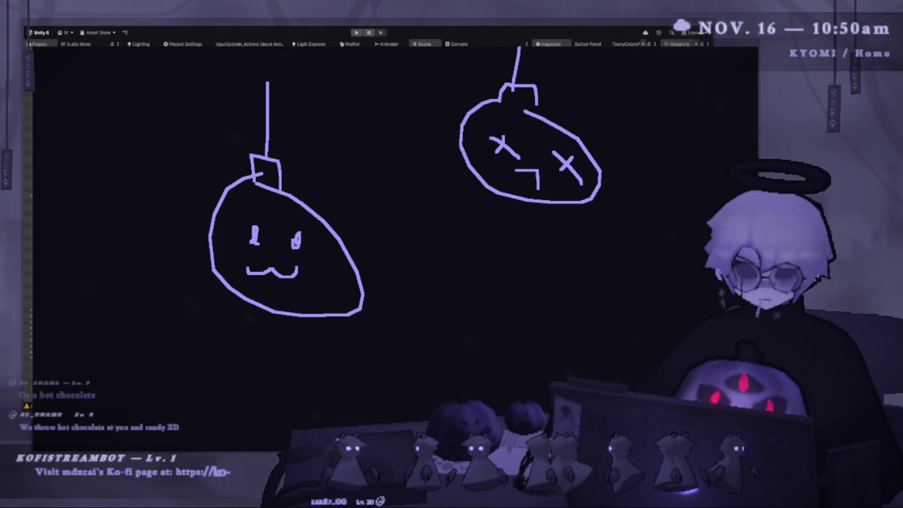
- Underline both baubles, then undo the bauble strokes
left_click_drag(212, 352, 383, 335)
left_click_drag(467, 247, 587, 254)
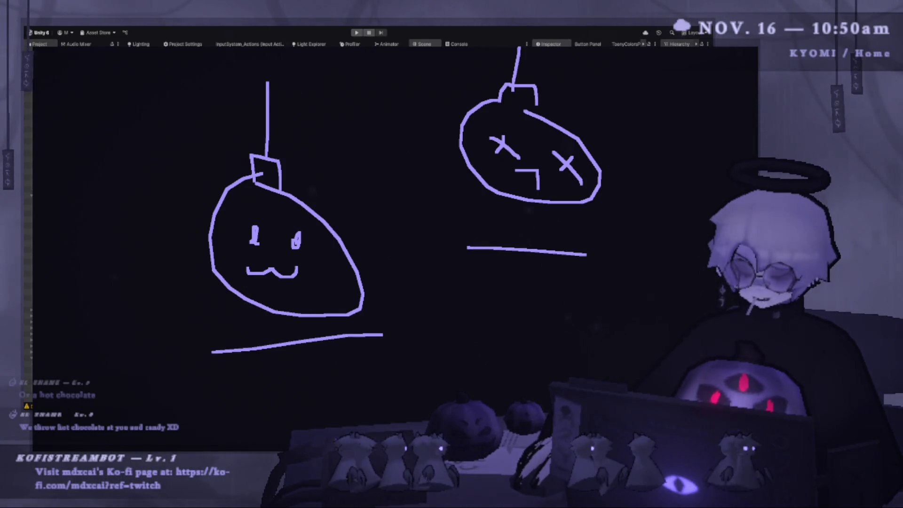
key("ctrl+z")
key("ctrl+z")
key("ctrl+z")
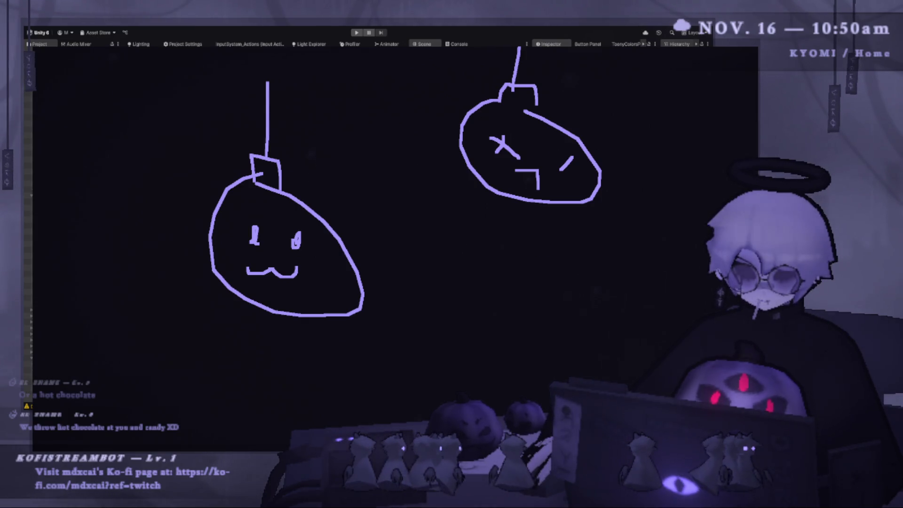
key("ctrl+z")
key("ctrl+z")
key("ctrl+z")
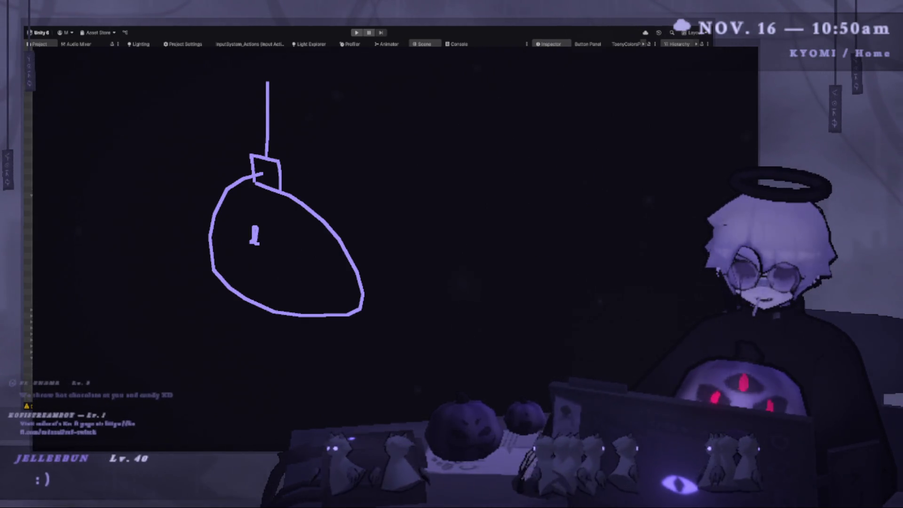
key("ctrl+z")
key("ctrl+z")
key("ctrl+z")
- Draw a rectangle with a small tree hanging from its top edge
mouse_move(306, 165)
left_mouse_down()
mouse_move(295, 301)
mouse_move(470, 165)
mouse_move(262, 160)
left_mouse_up()
mouse_move(356, 234)
left_mouse_down()
mouse_move(331, 252)
mouse_move(435, 283)
left_mouse_up()
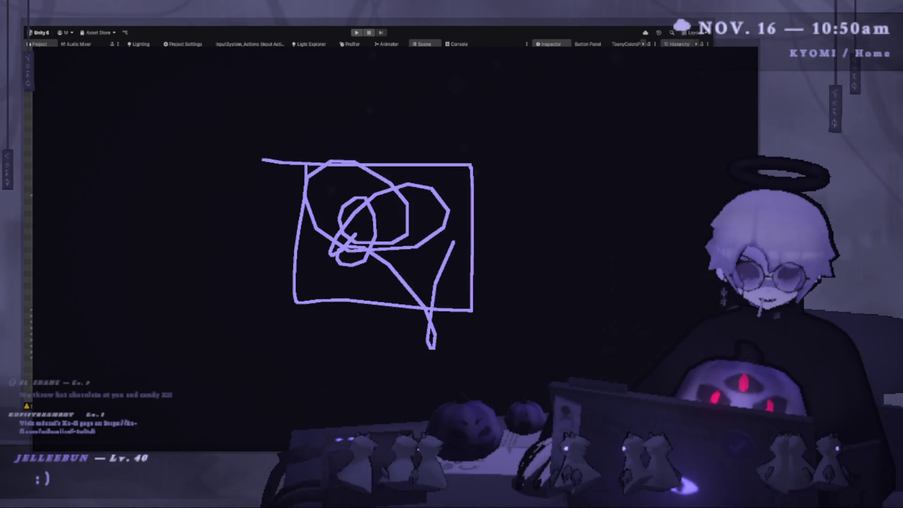
key("ctrl+z")
mouse_move(362, 166)
left_mouse_down()
mouse_move(390, 179)
mouse_move(398, 167)
mouse_move(381, 173)
mouse_move(402, 176)
mouse_move(374, 181)
mouse_move(348, 217)
mouse_move(369, 221)
mouse_move(330, 251)
mouse_move(361, 282)
mouse_move(396, 257)
left_mouse_up()
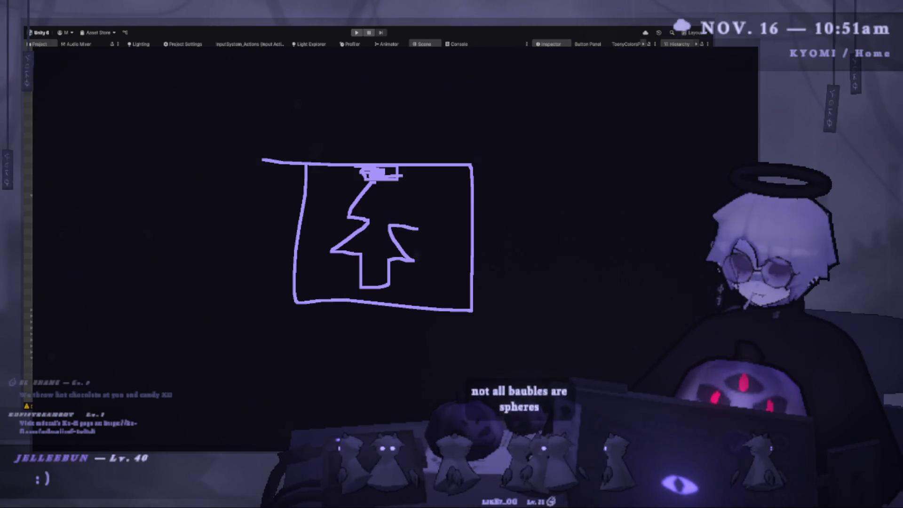
left_click_drag(373, 181, 389, 226)
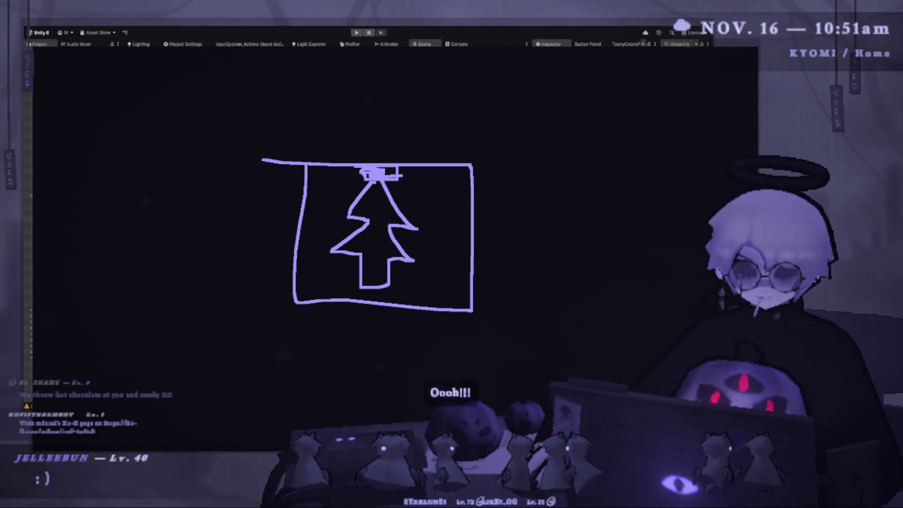
- Remove the boxed tree and draw a large two-tier pine tree in mirrored halves
key("ctrl+z")
key("ctrl+z")
key("ctrl+z")
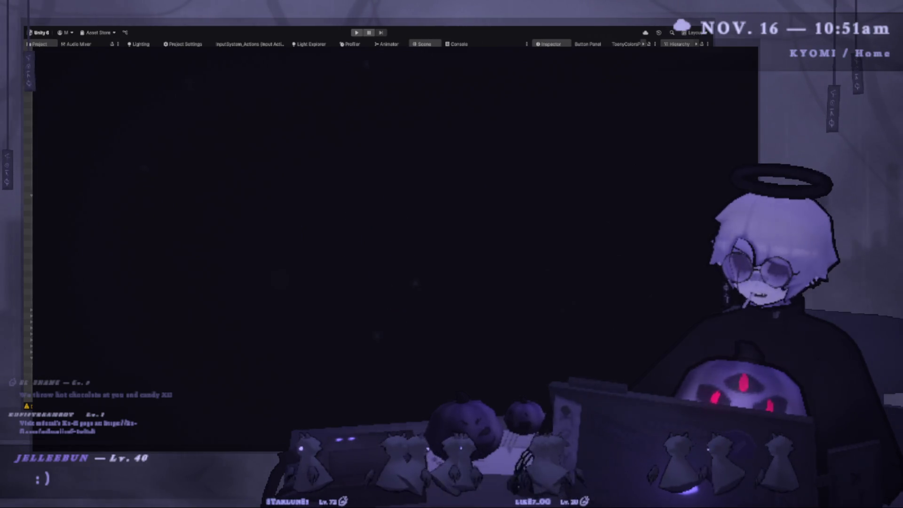
key("ctrl+z")
mouse_move(473, 99)
left_mouse_down()
mouse_move(393, 206)
mouse_move(464, 213)
mouse_move(364, 288)
mouse_move(448, 286)
left_mouse_up()
mouse_move(480, 98)
left_mouse_down()
mouse_move(534, 171)
mouse_move(483, 215)
mouse_move(541, 281)
mouse_move(484, 286)
mouse_move(450, 344)
mouse_move(448, 287)
left_mouse_up()
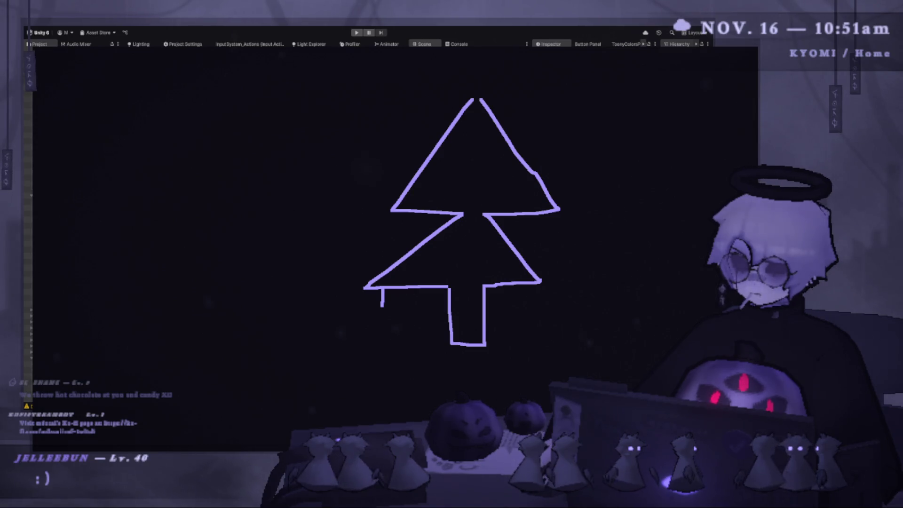
- Hang a small ornament, a string and a triangular ornament on the tree, discarding a box-shaped one
left_click_drag(375, 304, 390, 304)
mouse_move(414, 230)
left_mouse_down()
mouse_move(399, 262)
mouse_move(420, 242)
left_mouse_up()
key("ctrl+z")
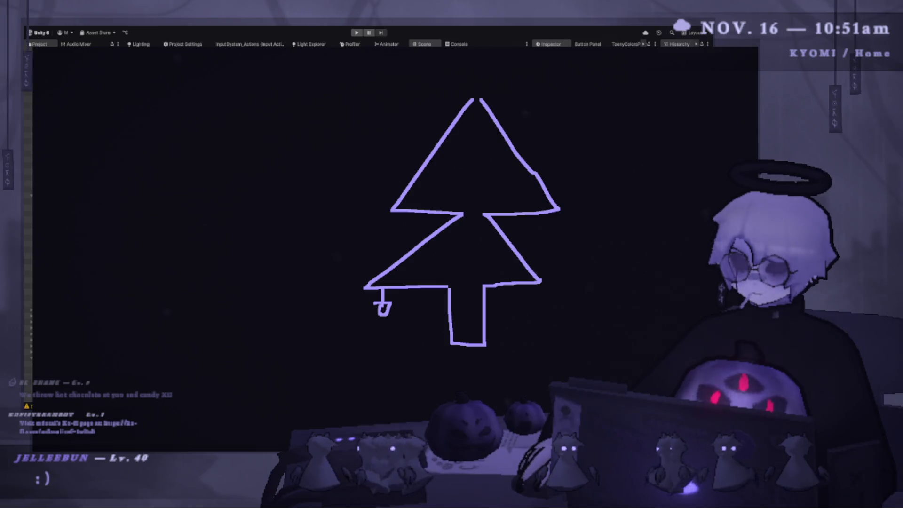
left_click_drag(407, 204, 408, 233)
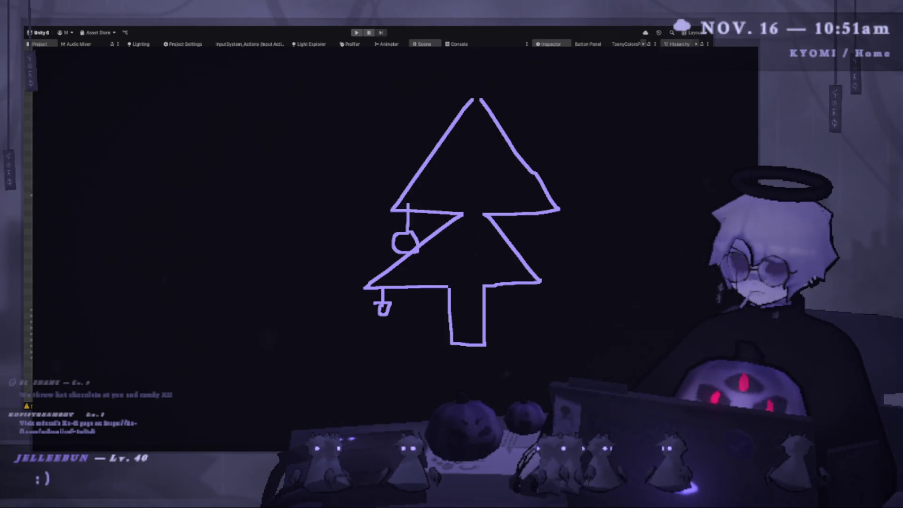
mouse_move(537, 217)
left_mouse_down()
mouse_move(527, 262)
mouse_move(554, 264)
left_mouse_up()
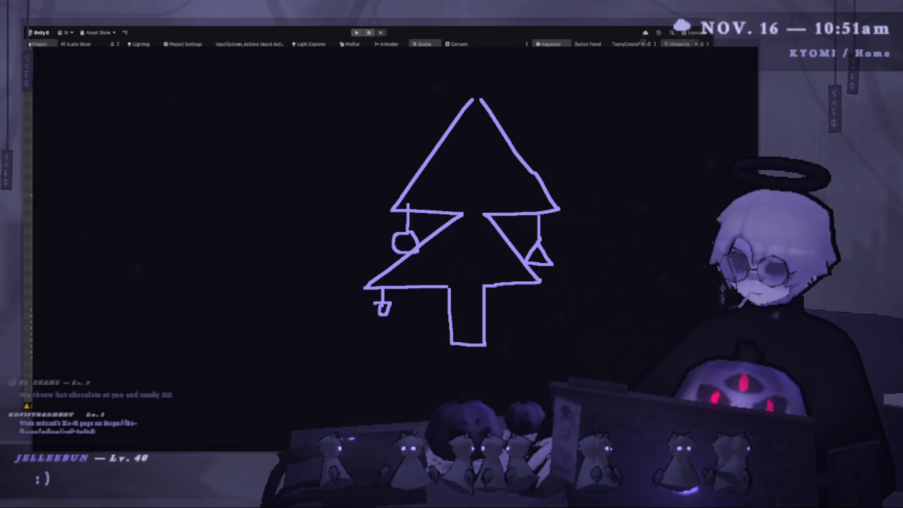
- Add hanging strings in both tiers, an X mark on the trunk, and undo the stray ornament
mouse_move(480, 150)
left_mouse_down()
mouse_move(481, 182)
mouse_move(468, 182)
mouse_move(484, 184)
left_mouse_up()
left_click_drag(468, 262, 470, 292)
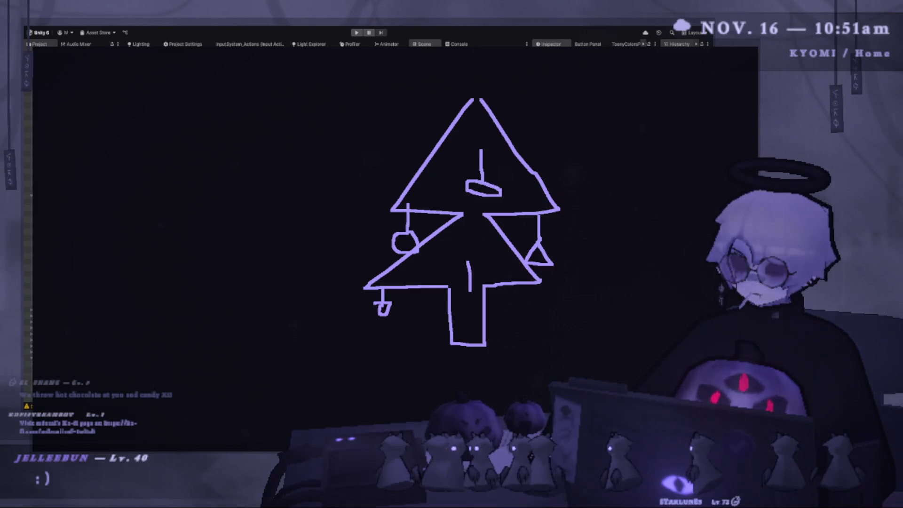
left_click(459, 292)
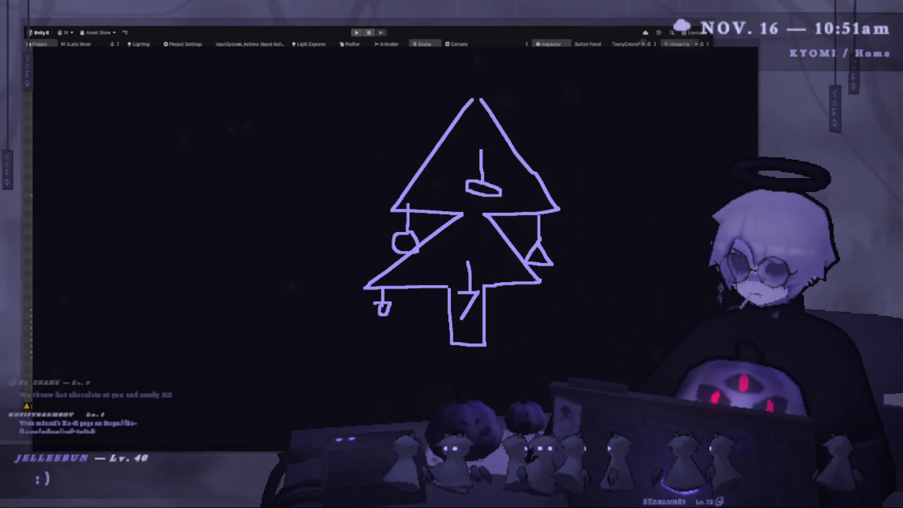
left_click_drag(455, 294, 474, 324)
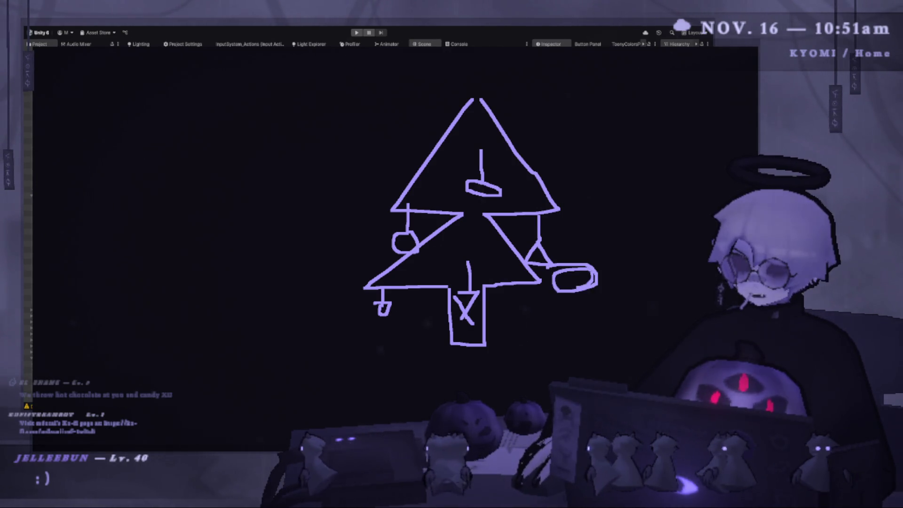
key("ctrl+z")
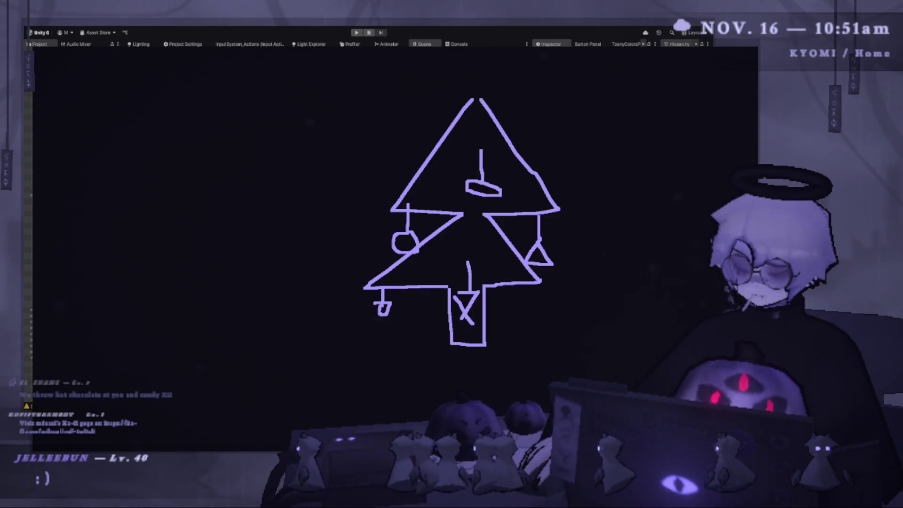
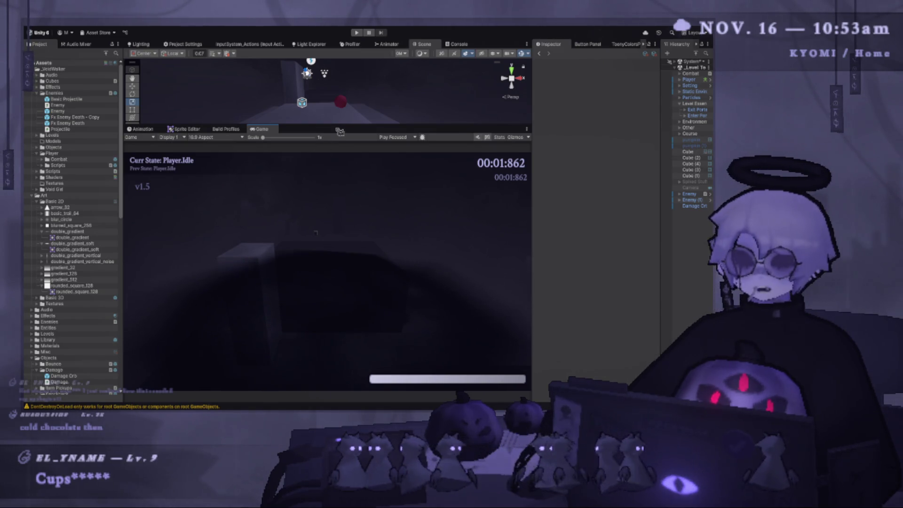
- Enlarge the Scene view and open DefaultPlayerConfig in a widened Inspector
left_click_drag(333, 123, 323, 203)
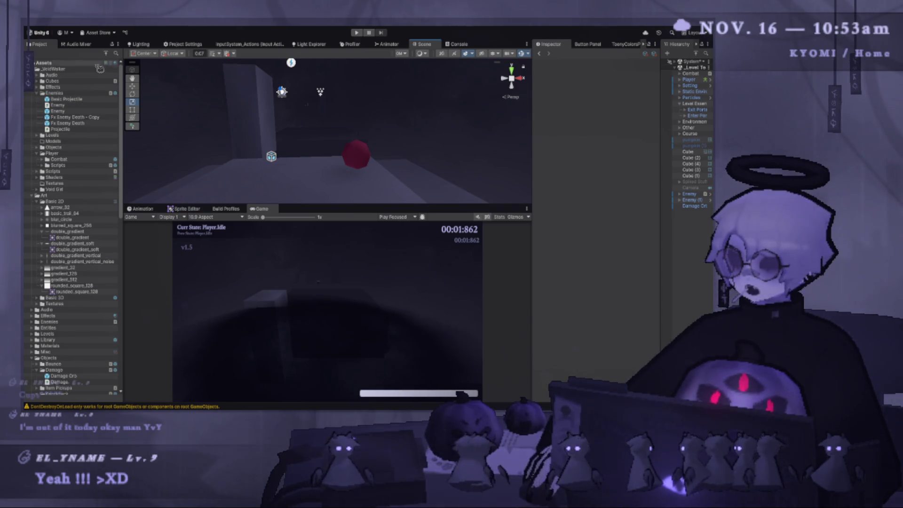
scroll(104, 160, "down", 5)
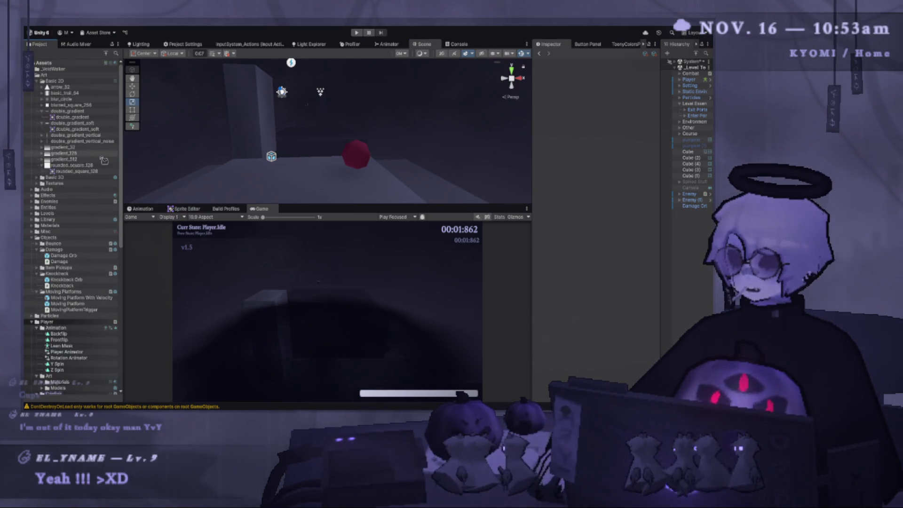
scroll(78, 237, "down", 5)
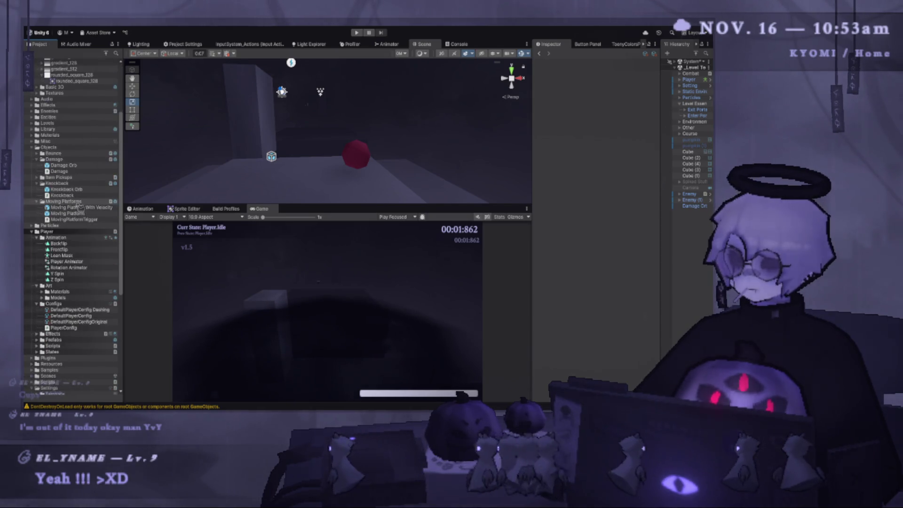
left_click(88, 295)
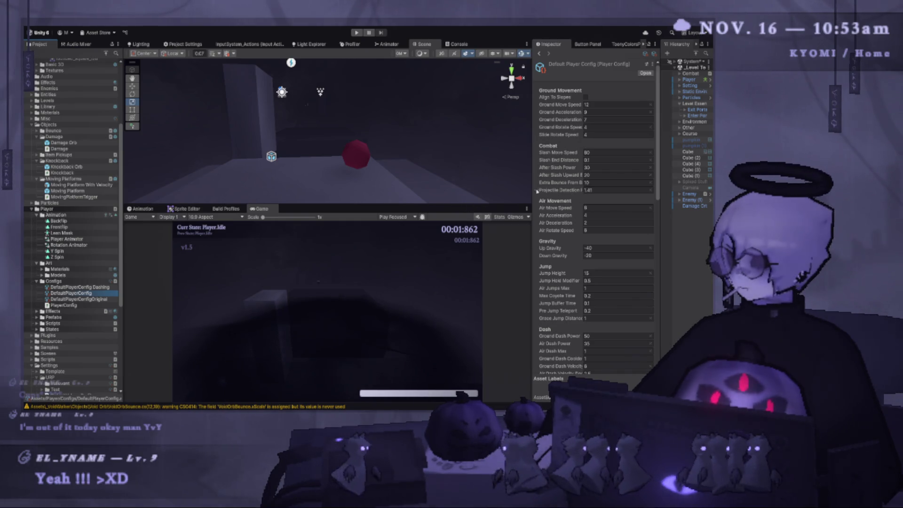
left_click_drag(532, 190, 454, 189)
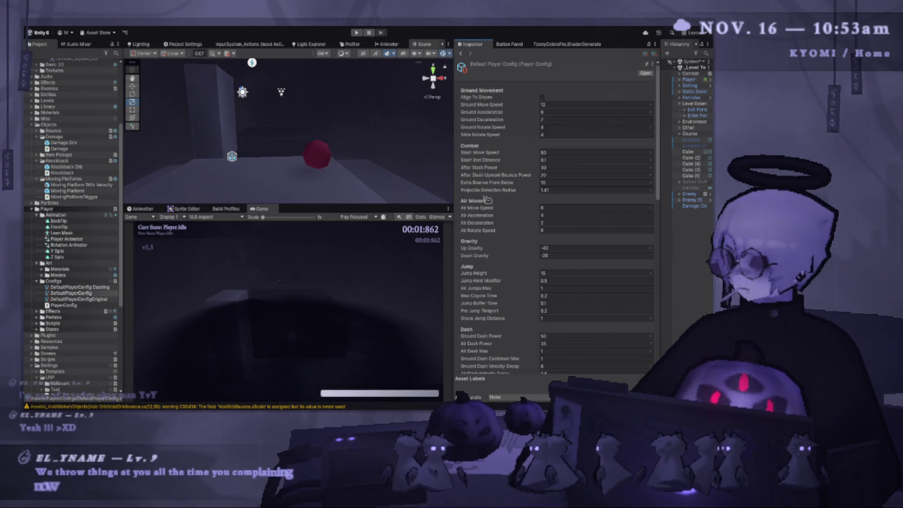
- Change the Projectile Detection Radius from 1.41 to 2
left_click_drag(305, 155, 324, 165)
left_click(576, 190)
type("2")
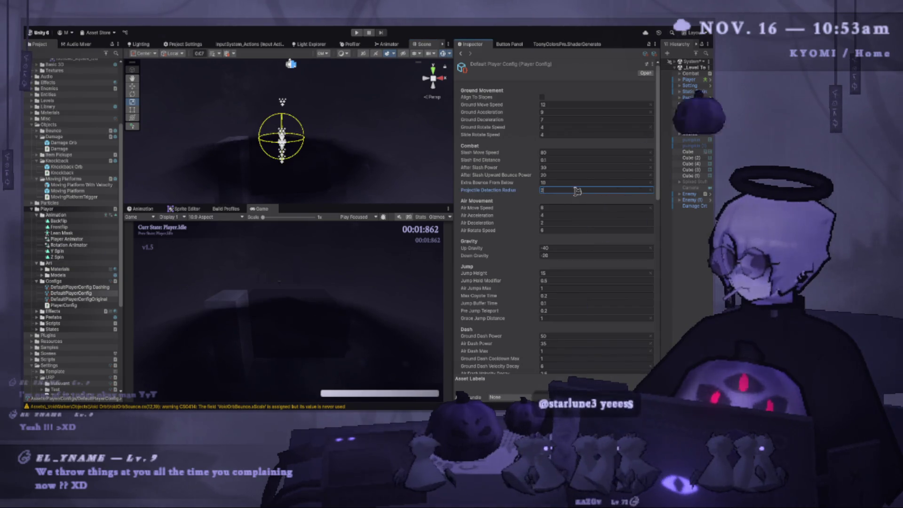
key("Return")
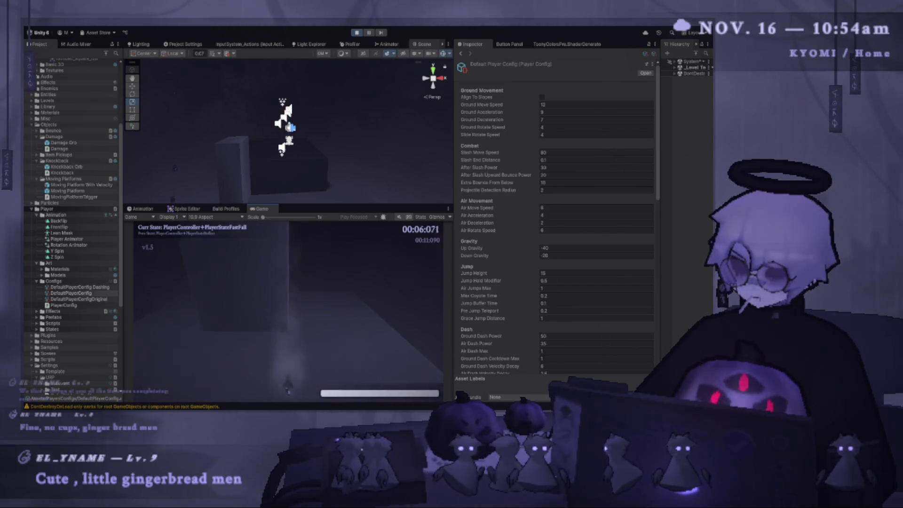
- Pause the running game, exit Play mode, and enter Play mode again
key("Escape")
left_click(357, 32)
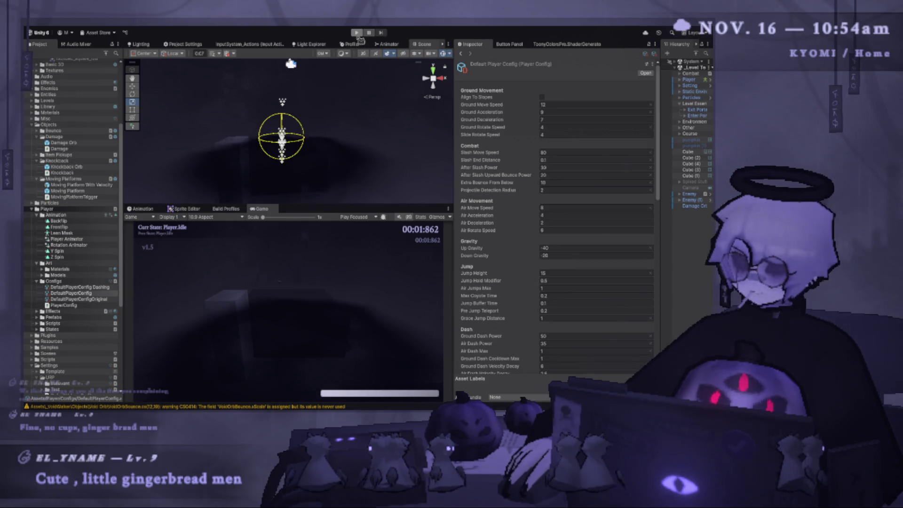
left_click(357, 33)
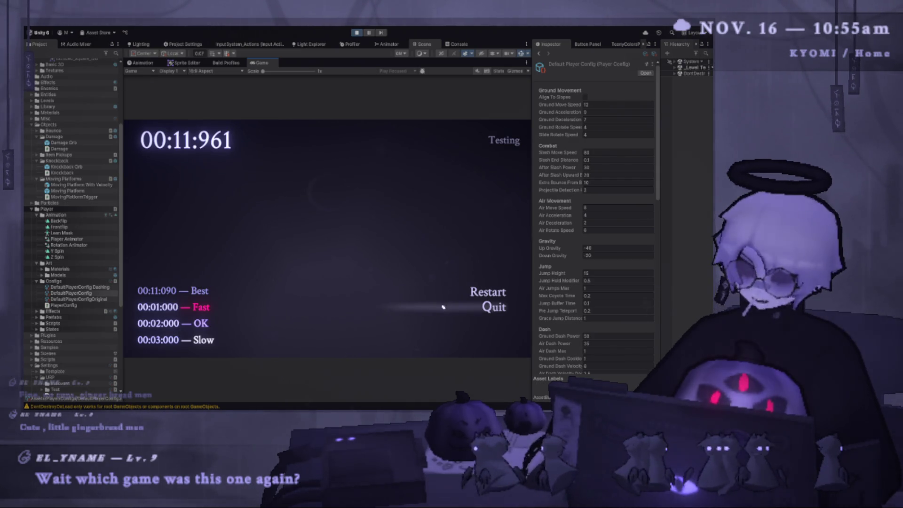
- Finish the level at 00:11:961 and restart from the results screen
left_click(437, 292)
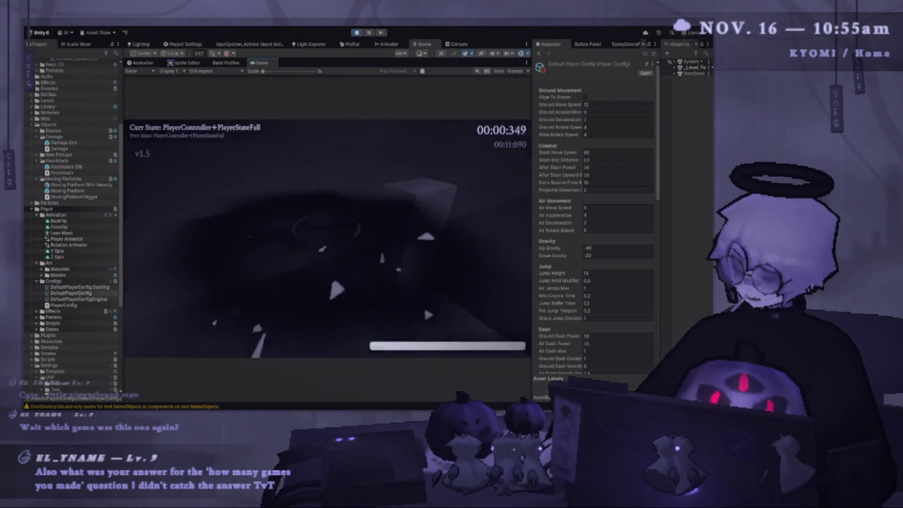
- Resume the game and parry projectiles mid-air after a jump and air-dash
key("Escape")
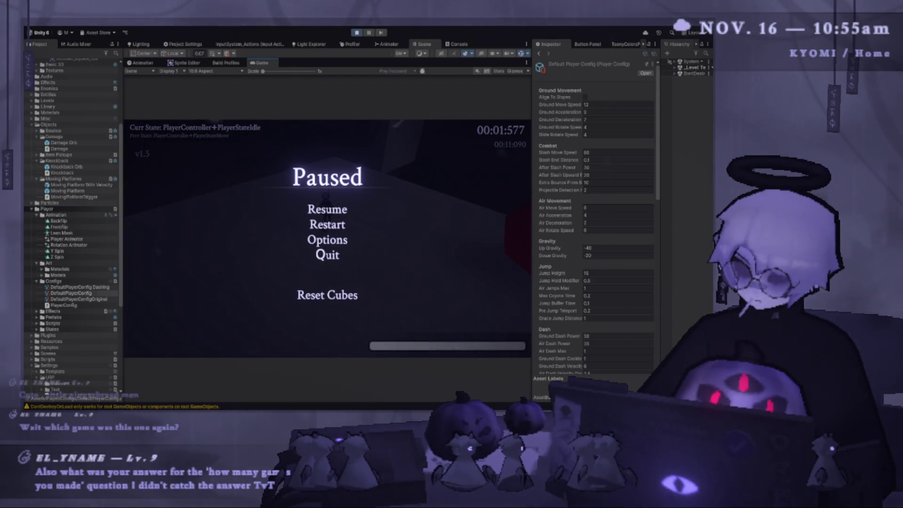
key("Escape")
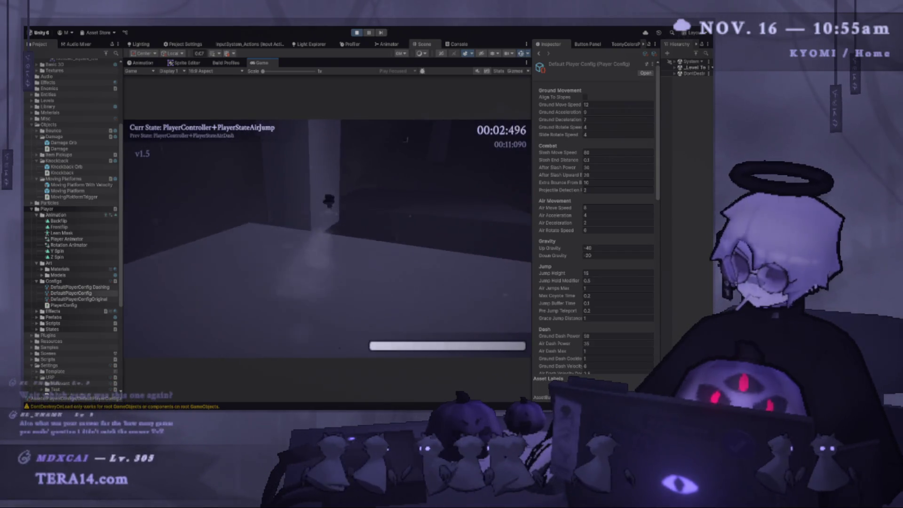
key("e")
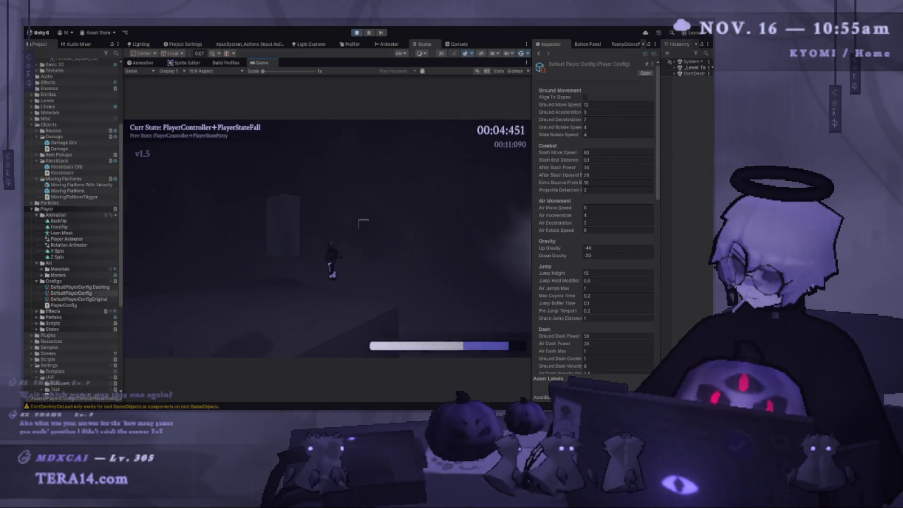
key("e")
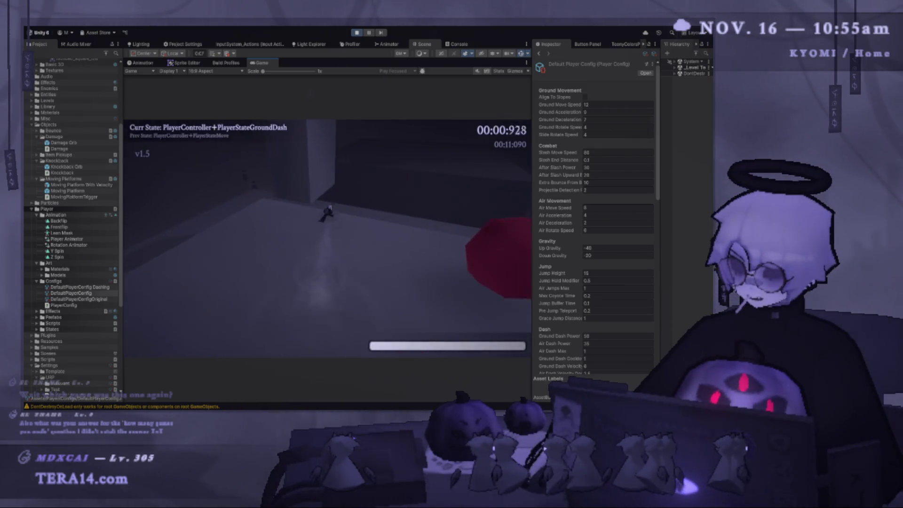
key("space")
key("shift")
key("e")
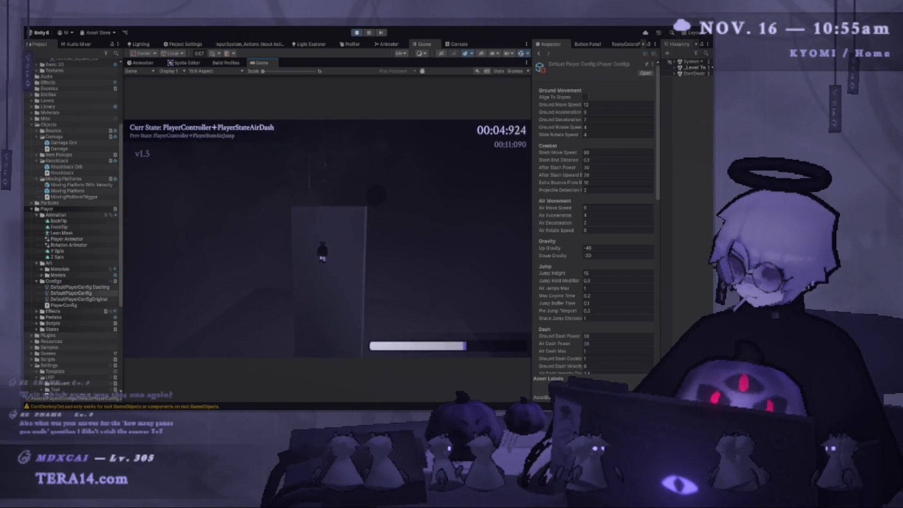
- Retry the level, slashing the ring orb, jumping, air-dashing and fast-falling
key("shift")
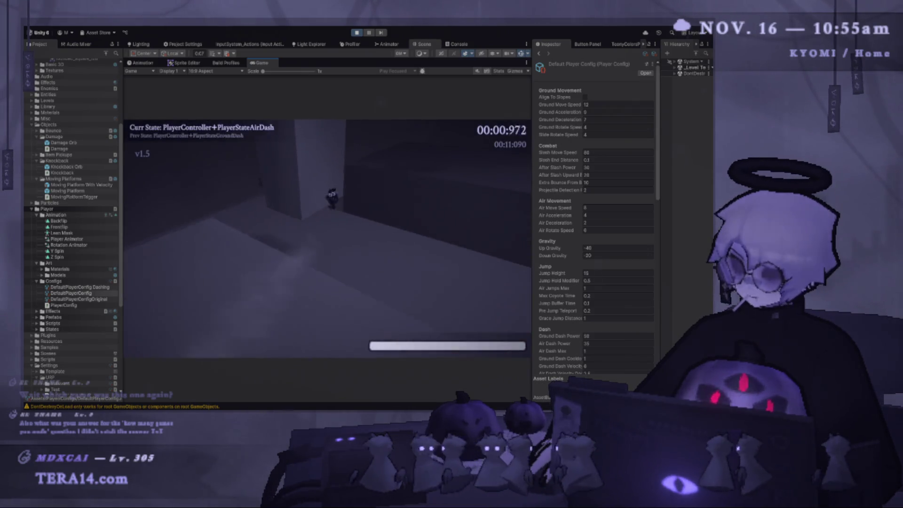
key("e")
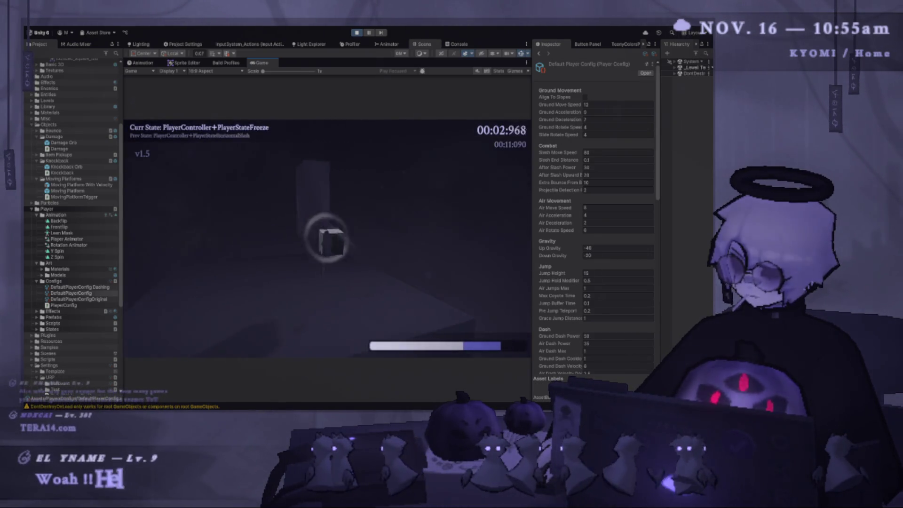
key("space")
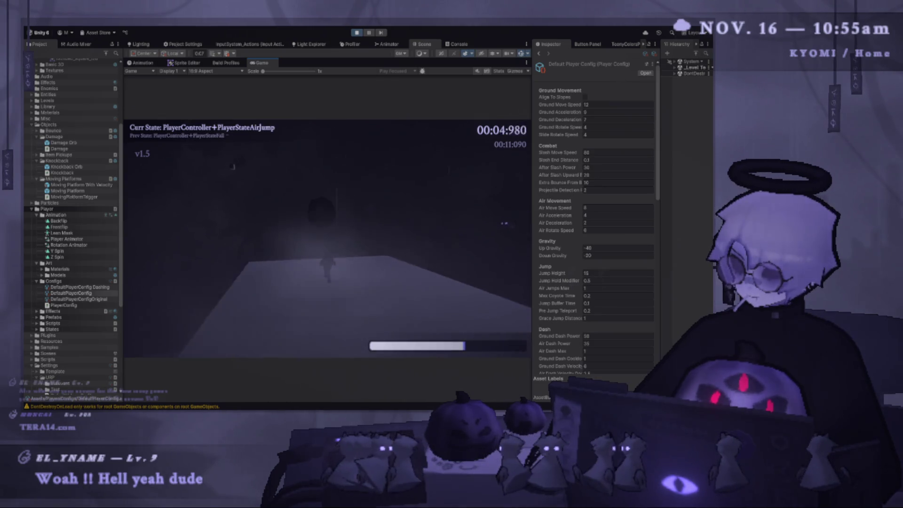
key("shift")
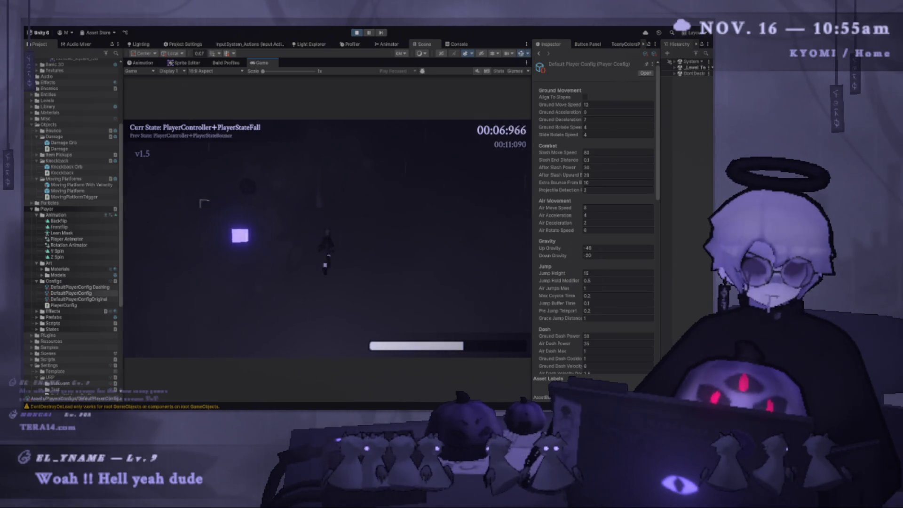
key("s")
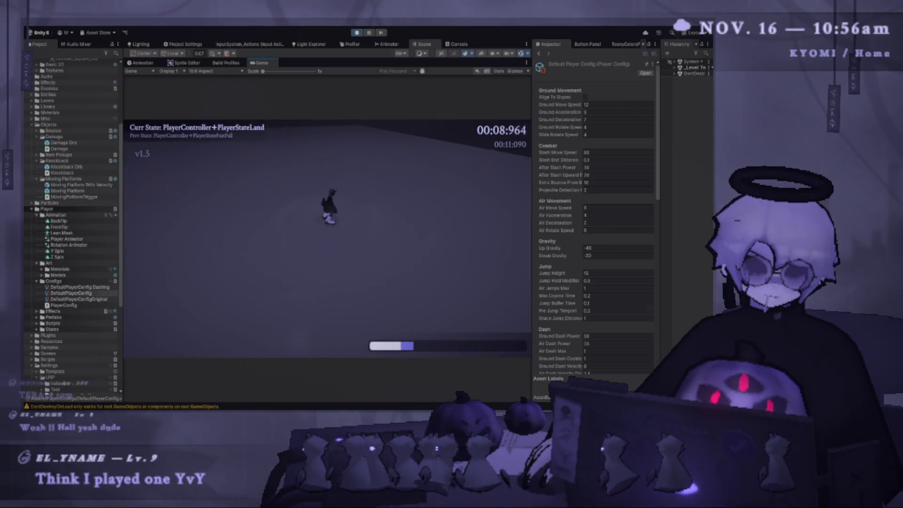
key("r")
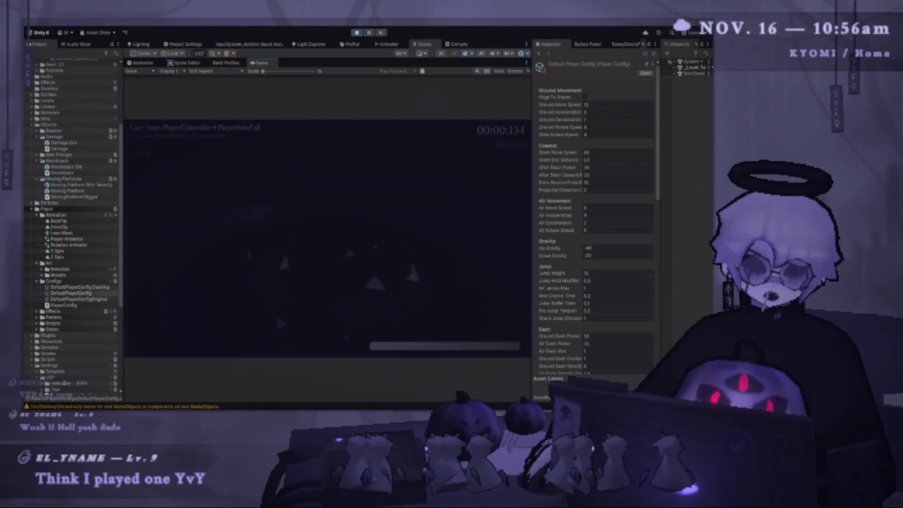
key("space")
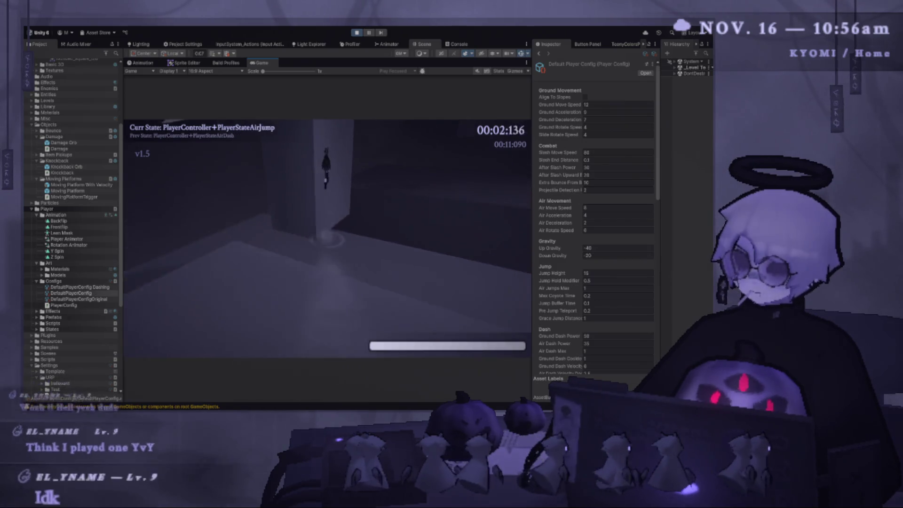
key("space")
key("shift")
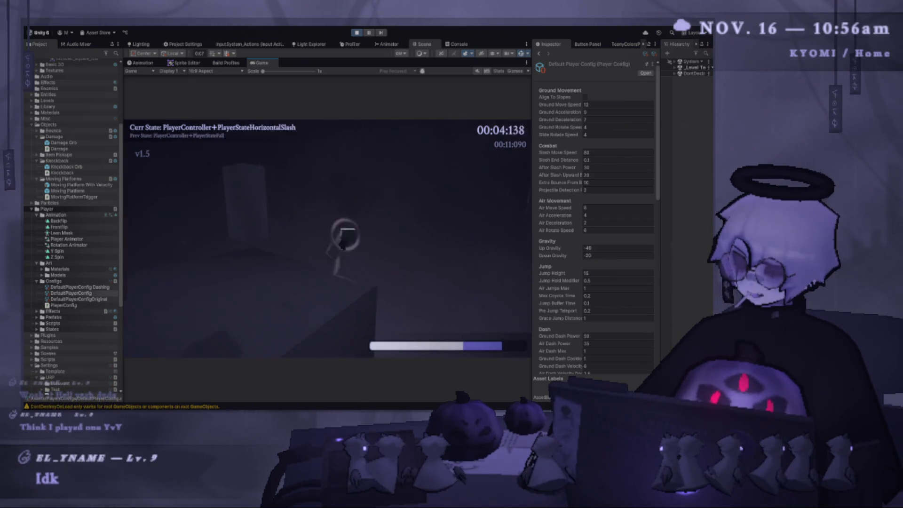
key("space")
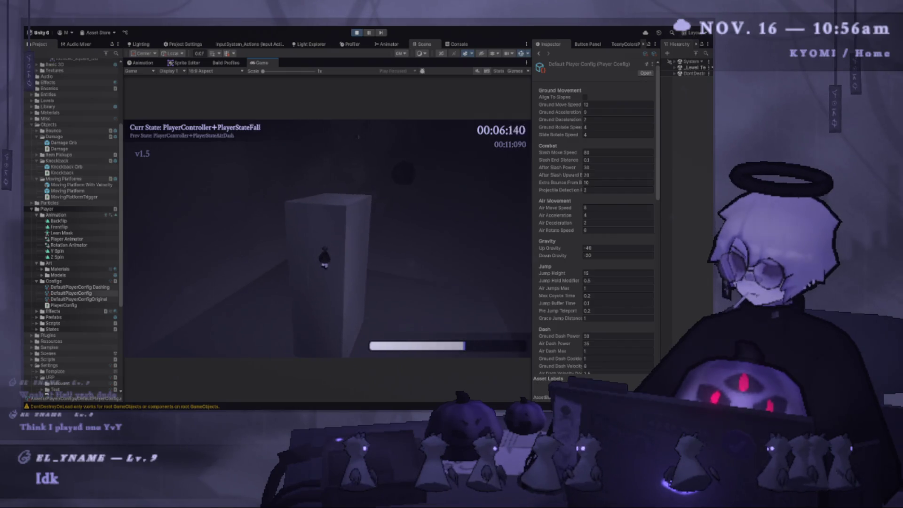
- Restart once more, dash into the ring orb, then pause and exit Play mode
key("r")
key("space")
key("space")
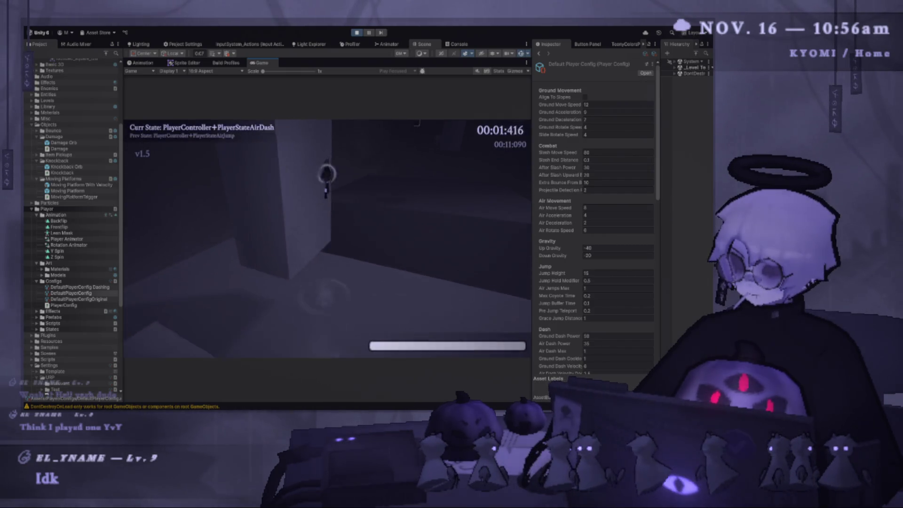
key("shift")
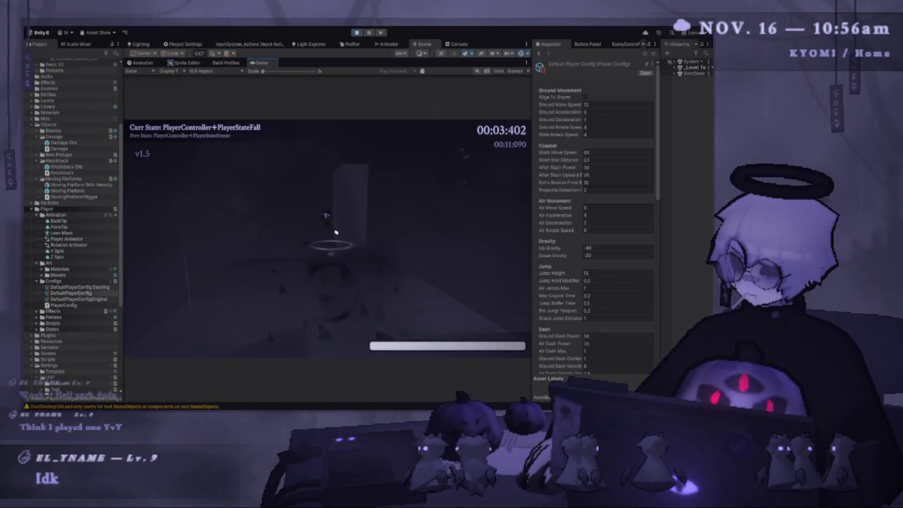
key("Escape")
left_click(358, 32)
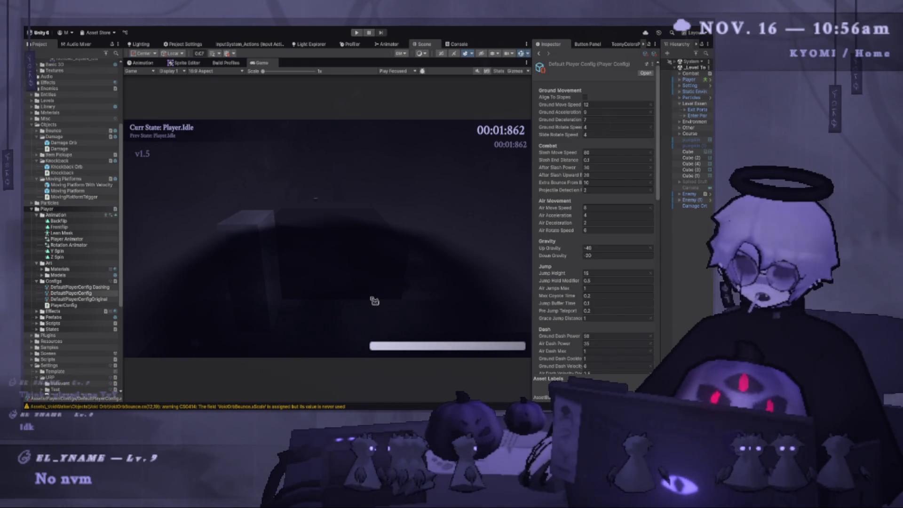
- Expand the _VoidWalker folder and open the Projectile script in the code editor
scroll(92, 262, "up", 5)
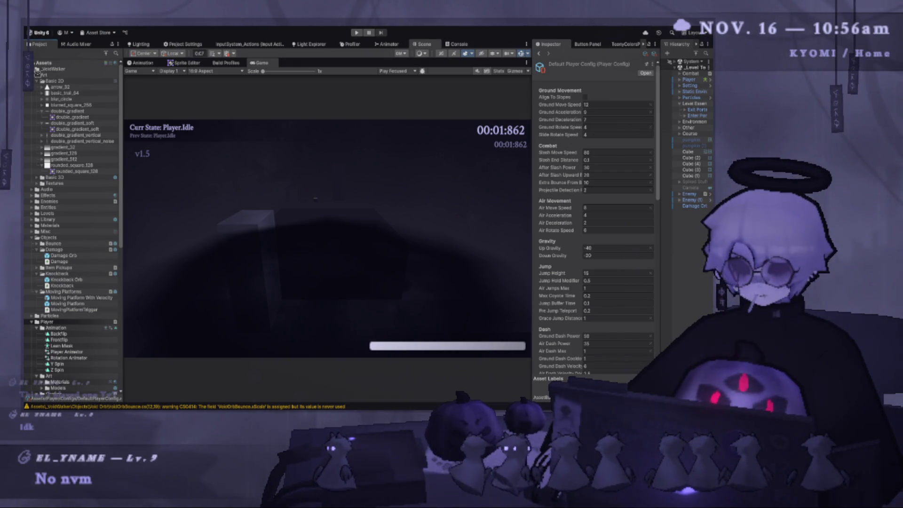
left_click(37, 69)
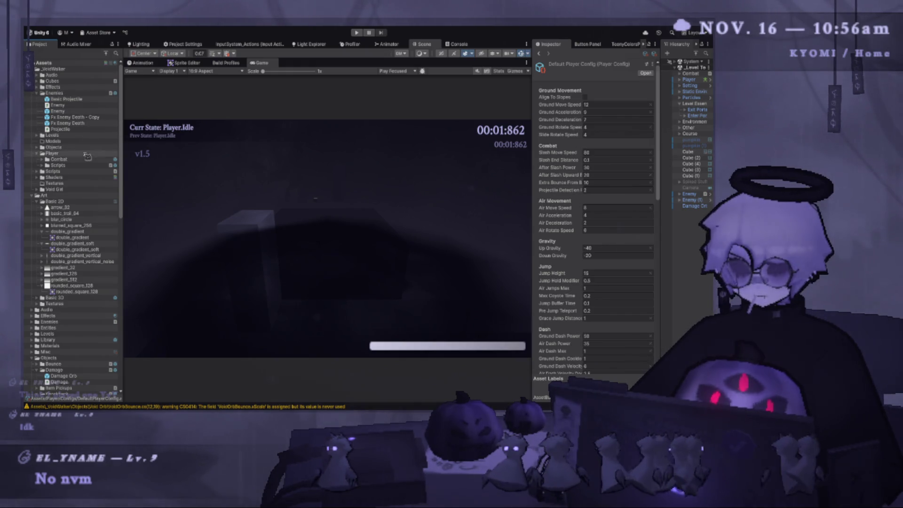
left_click(69, 130)
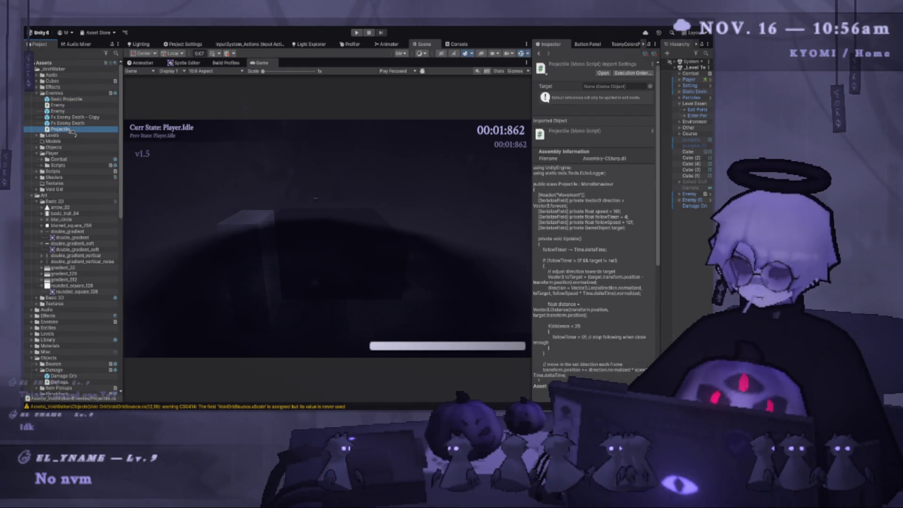
double_click(69, 130)
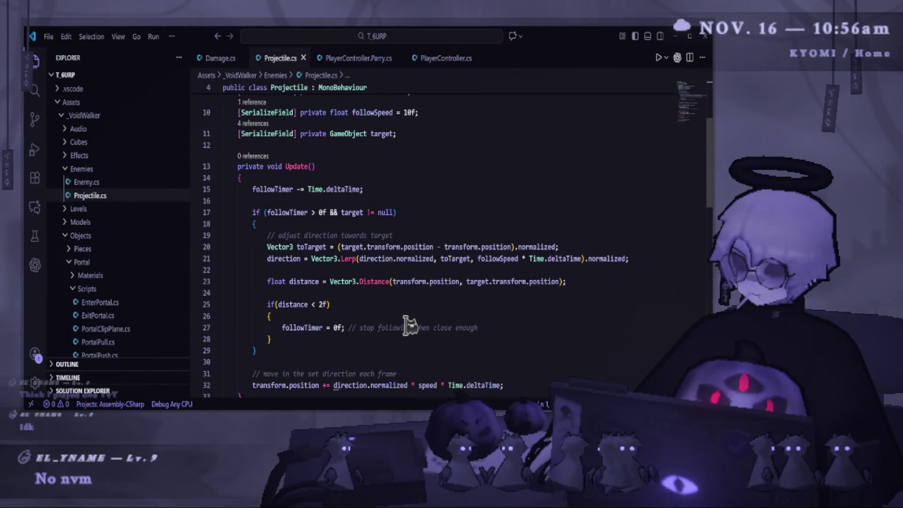
scroll(409, 324, "down", 2)
scroll(463, 345, "down", 1)
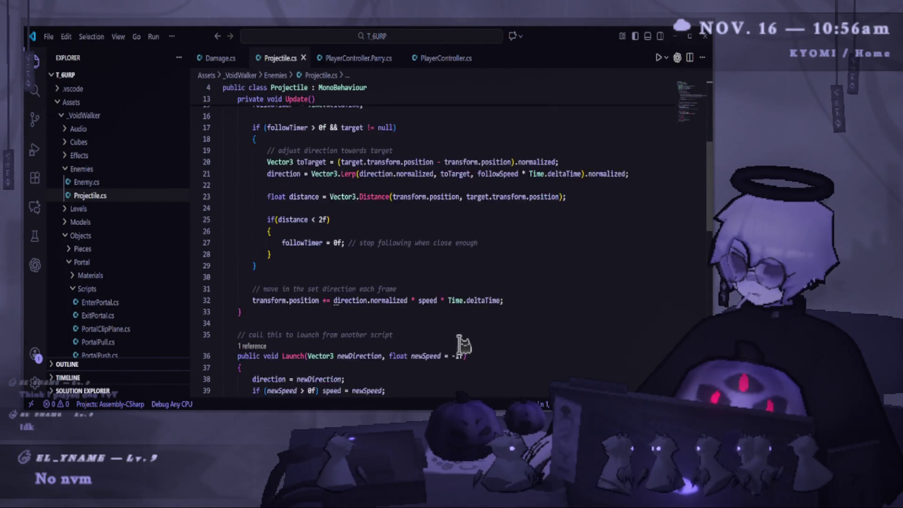
scroll(463, 345, "down", 1)
scroll(463, 346, "down", 4)
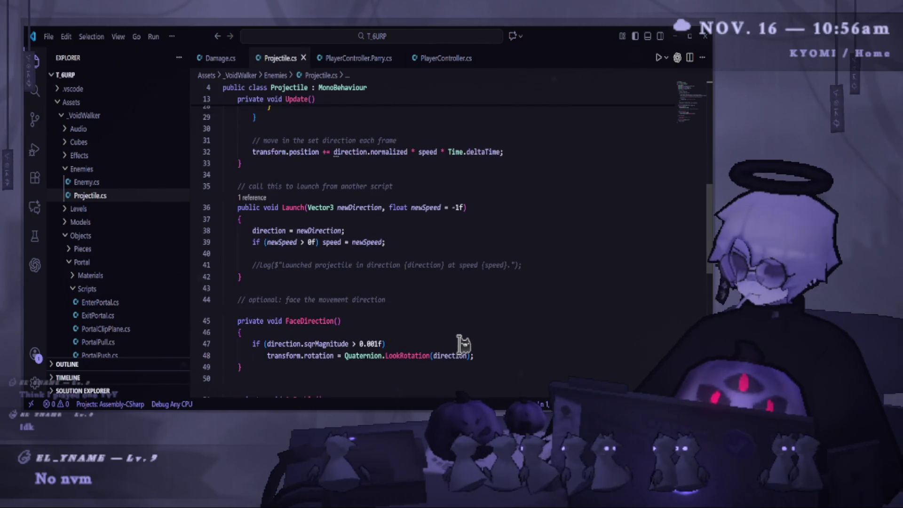
scroll(461, 346, "down", 3)
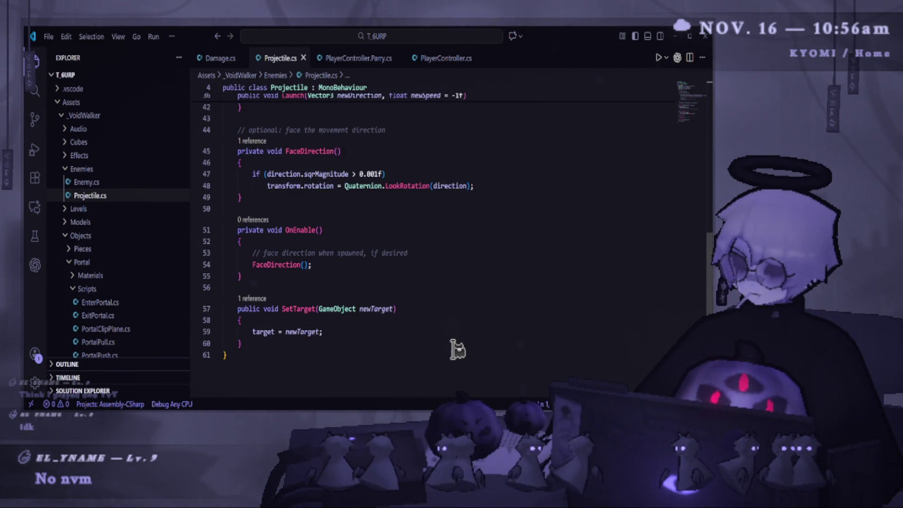
scroll(454, 339, "up", 6)
scroll(452, 337, "up", 3)
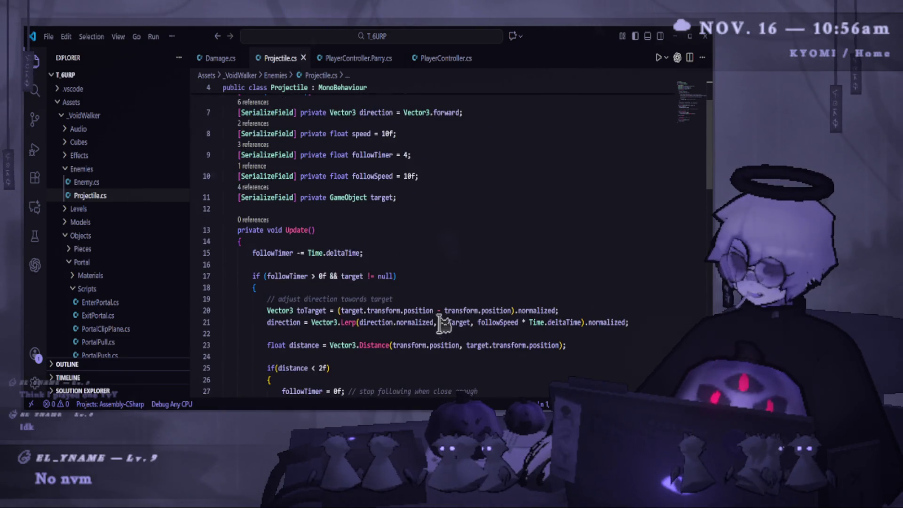
scroll(433, 326, "down", 3)
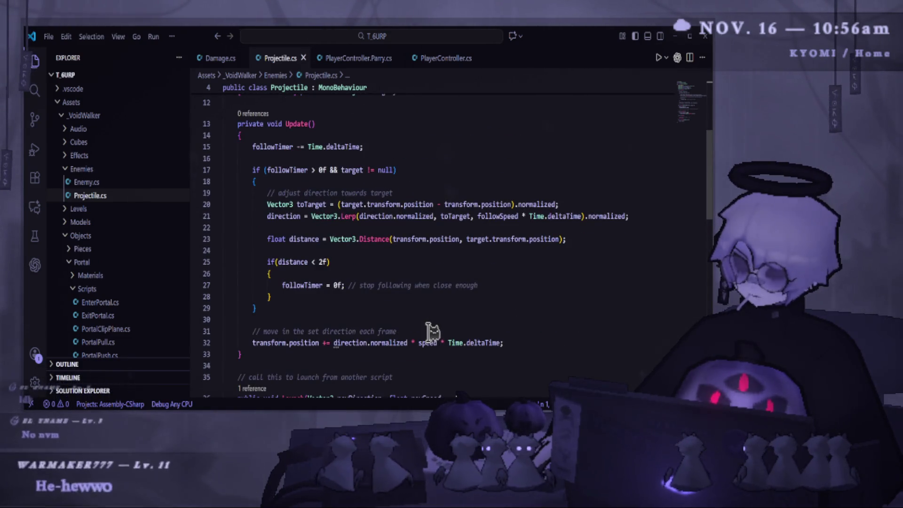
scroll(432, 332, "down", 2)
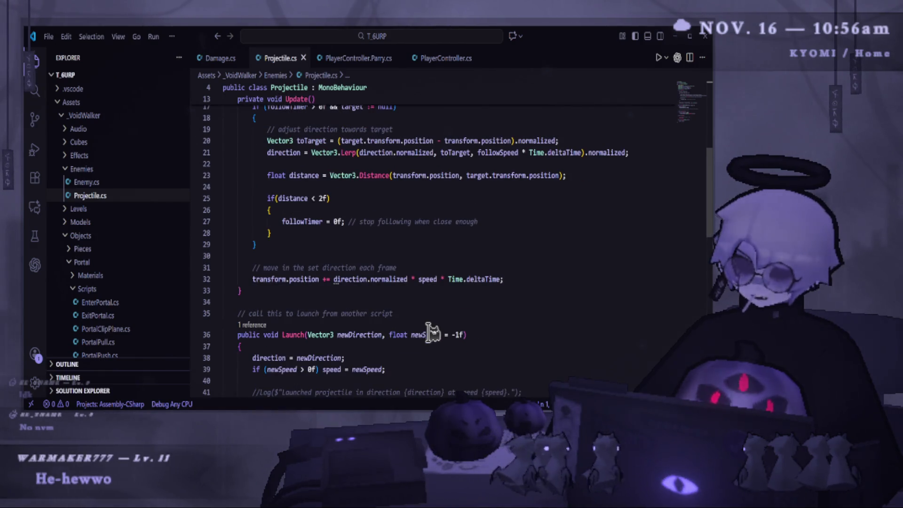
scroll(432, 333, "down", 3)
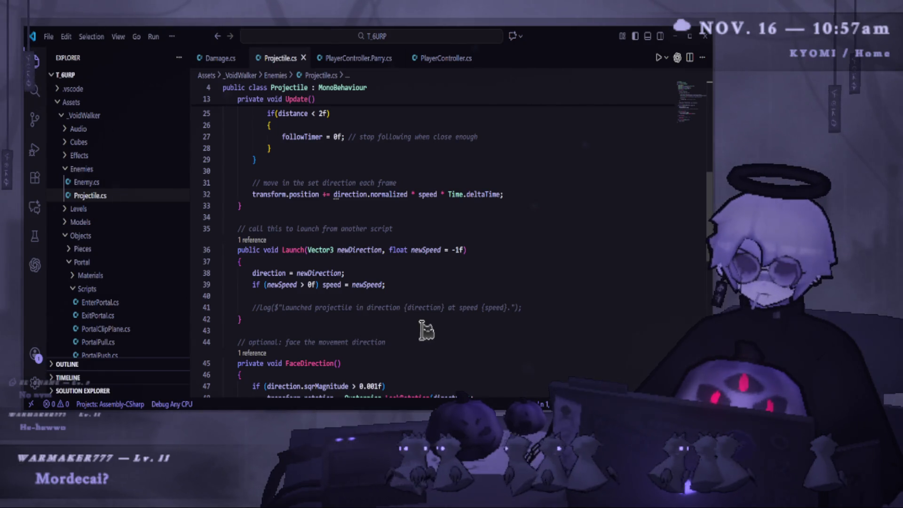
left_click(422, 331)
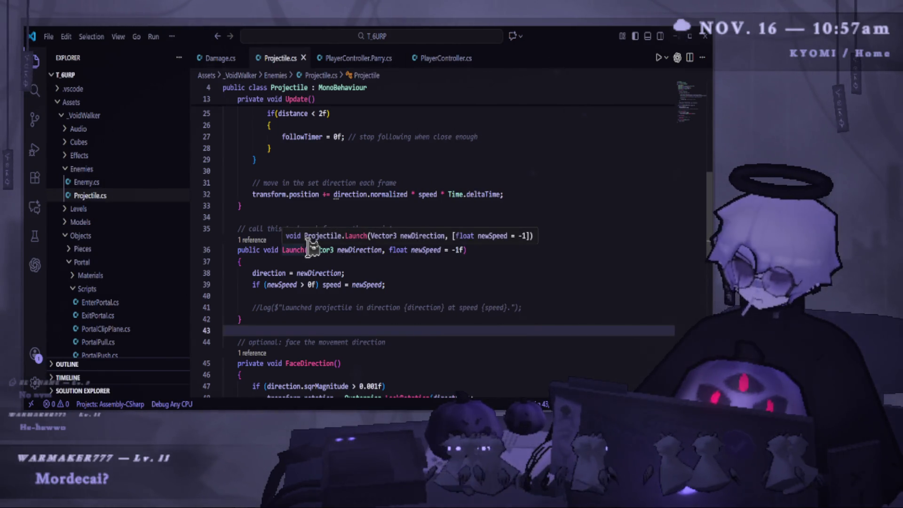
scroll(315, 258, "up", 2)
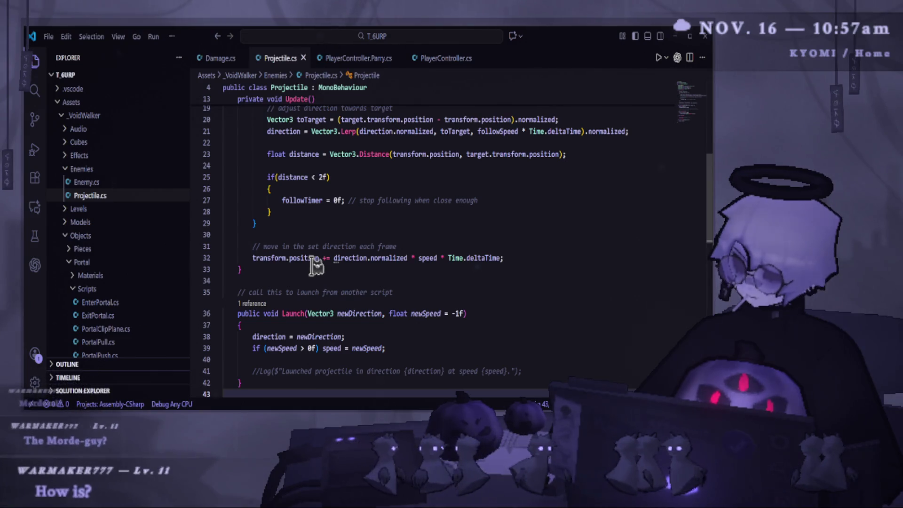
scroll(315, 258, "up", 3)
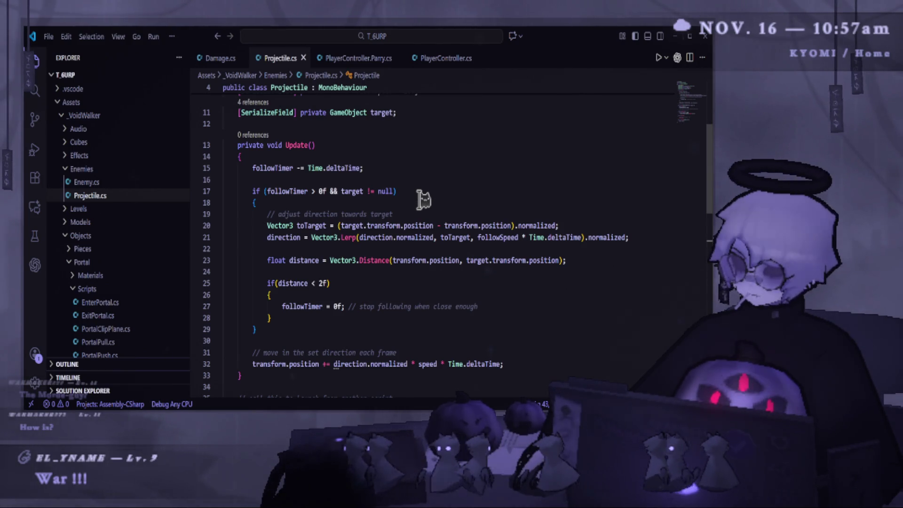
mouse_move(416, 228)
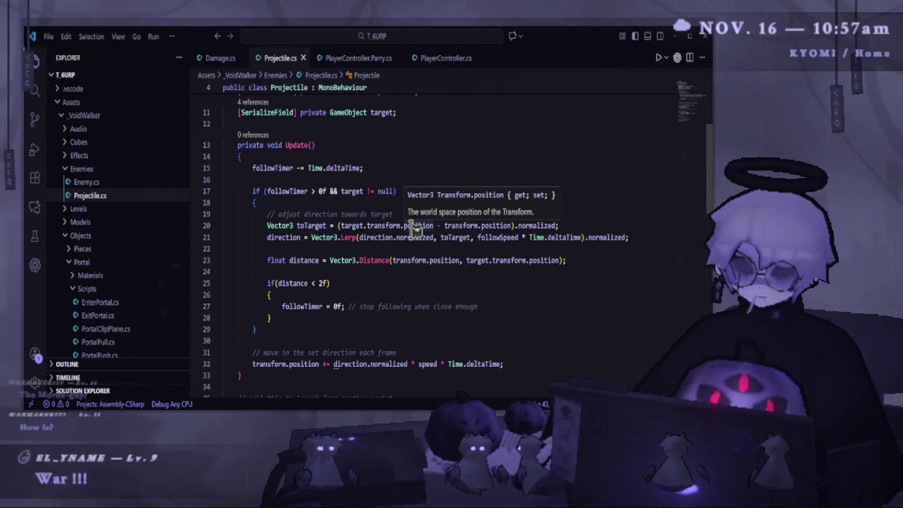
left_click(277, 306)
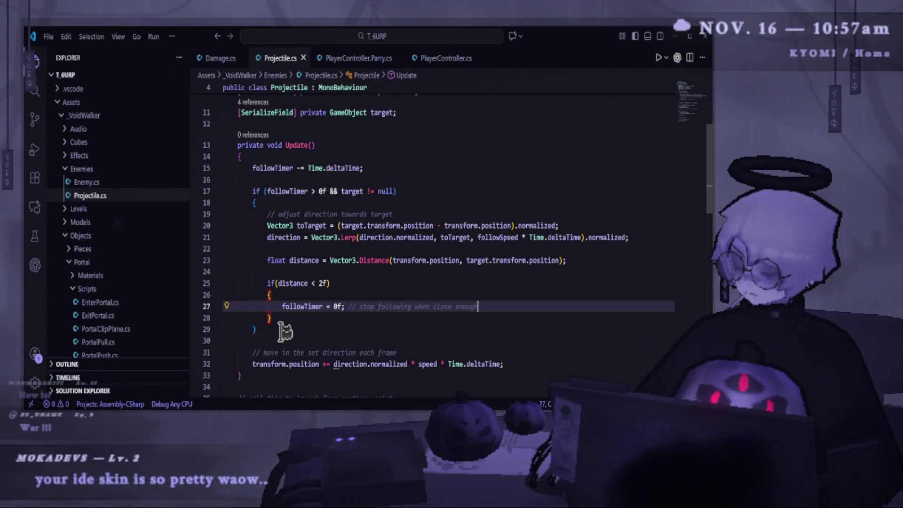
left_click(282, 329)
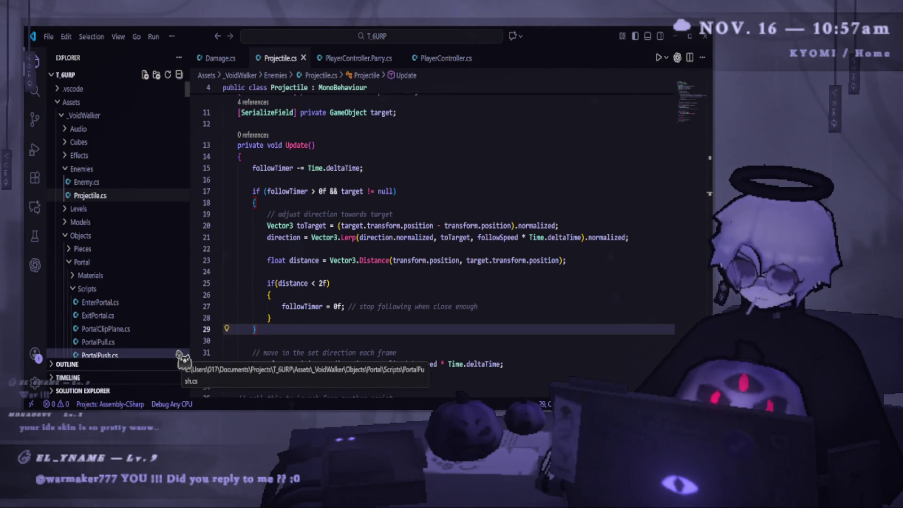
key("alt+Tab")
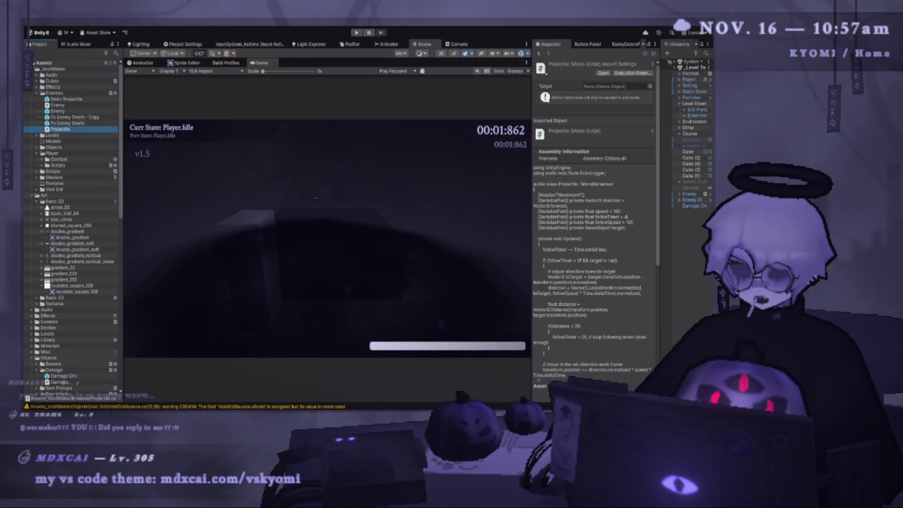
key("alt+Tab")
left_click(360, 258)
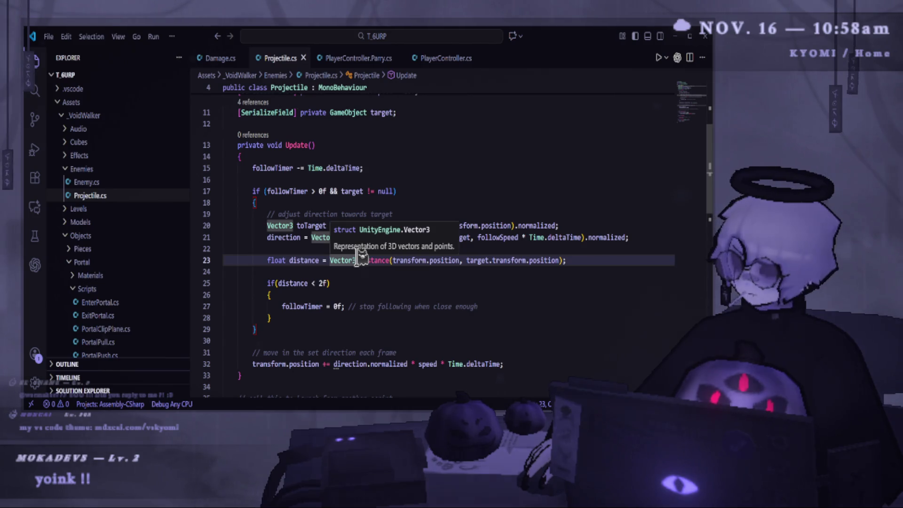
left_click(384, 278)
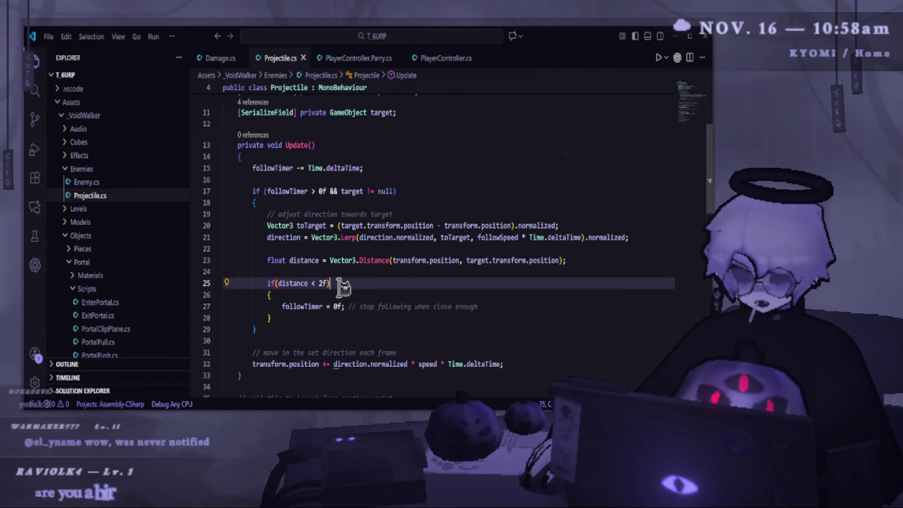
scroll(339, 285, "up", 1)
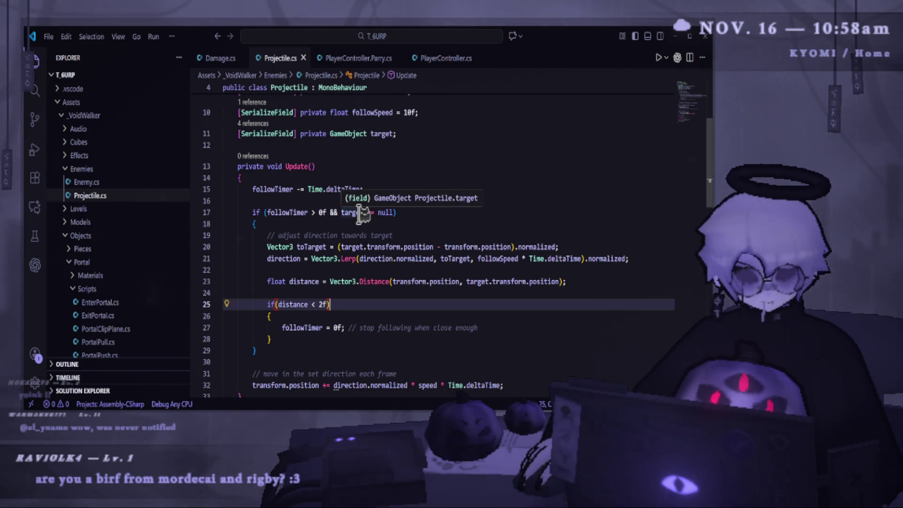
key("alt+Tab")
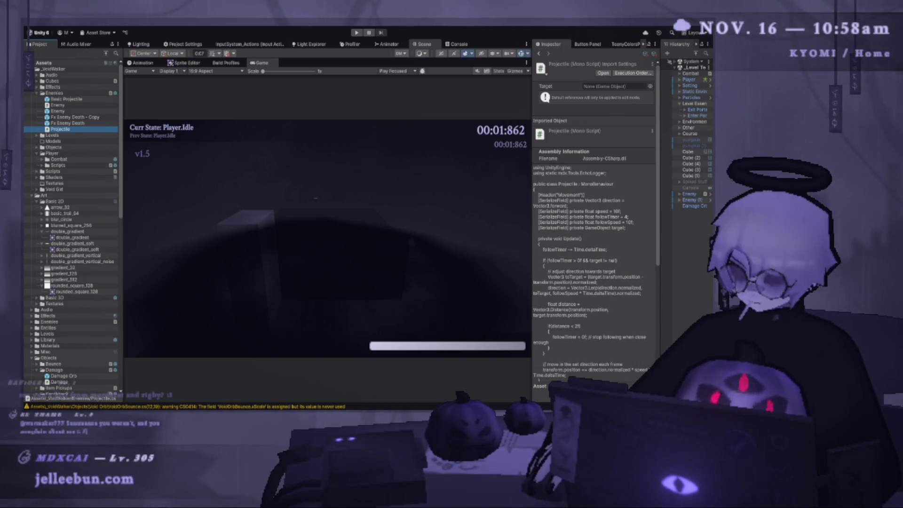
key("alt+Tab")
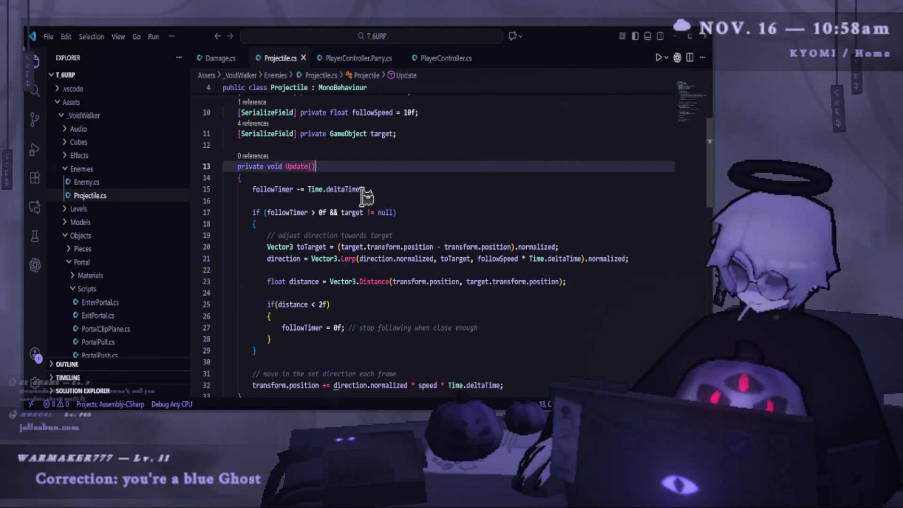
mouse_move(352, 191)
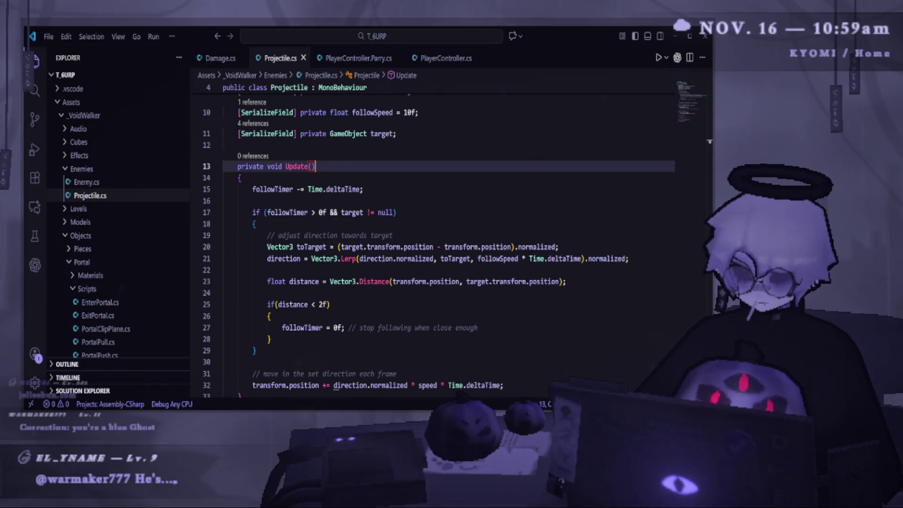
key("alt+Tab")
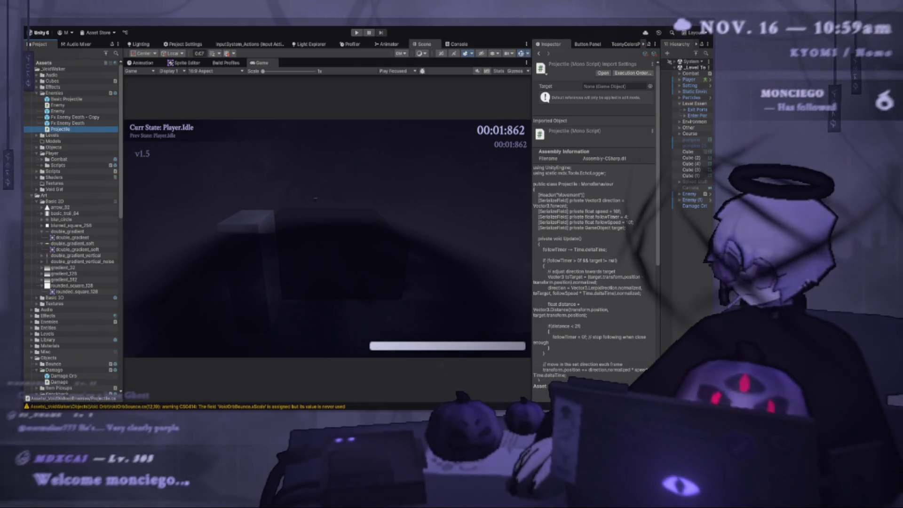
key("alt+Tab")
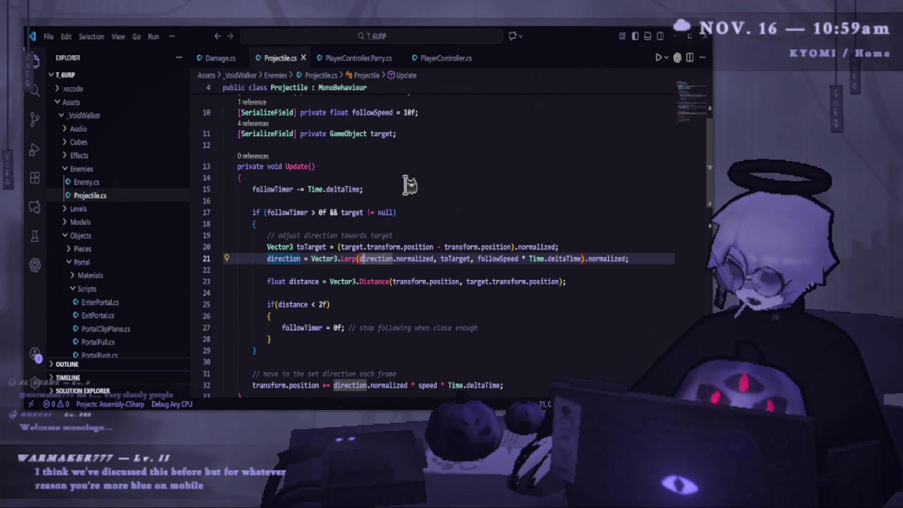
left_click_drag(653, 258, 181, 230)
key("ctrl+c")
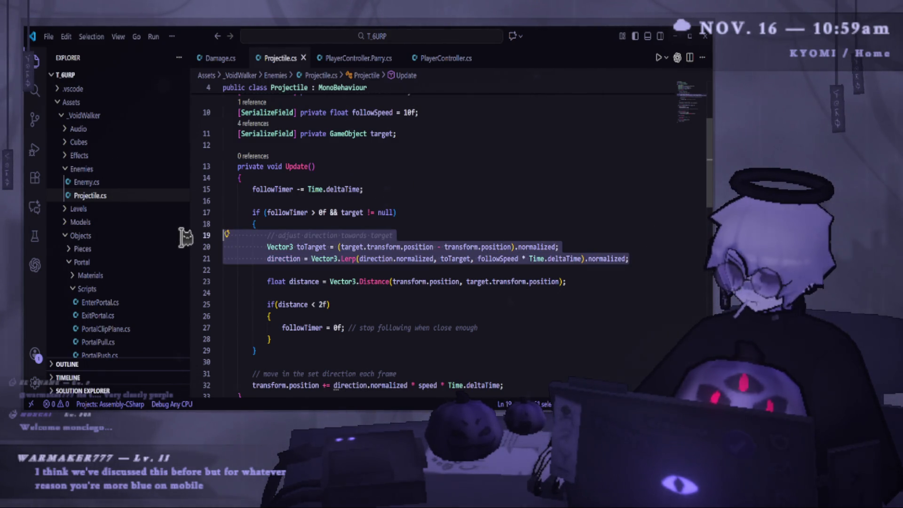
- Move the toTarget and direction lines out of the if block, below the followTimer countdown
key("BackSpace")
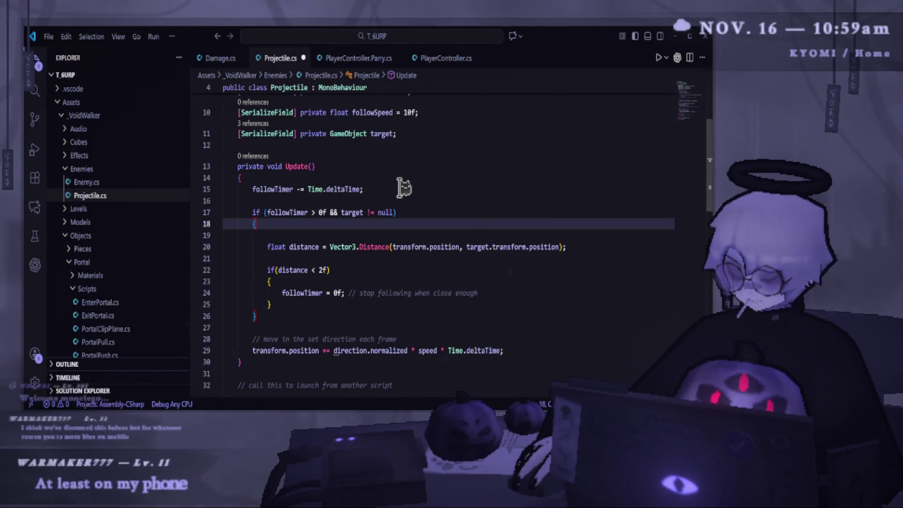
key("Delete")
key("ctrl+s")
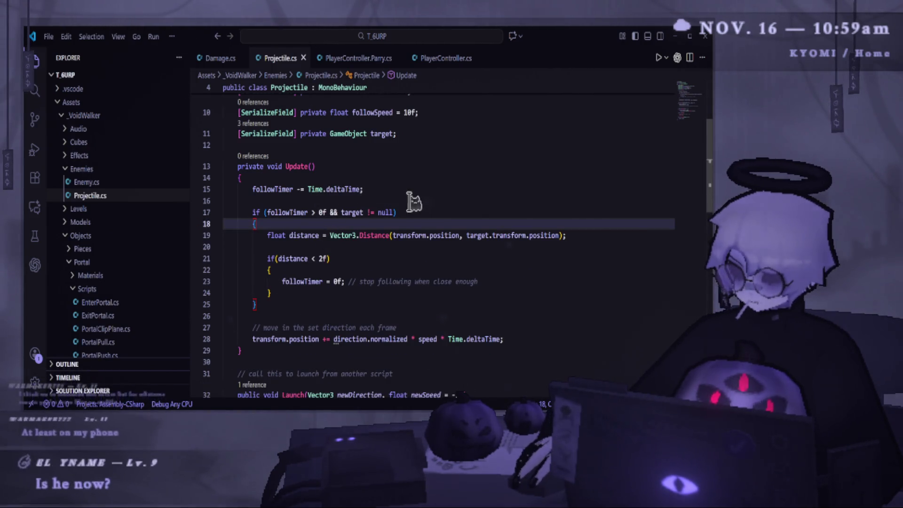
left_click(409, 190)
left_click(406, 167)
left_click(405, 190)
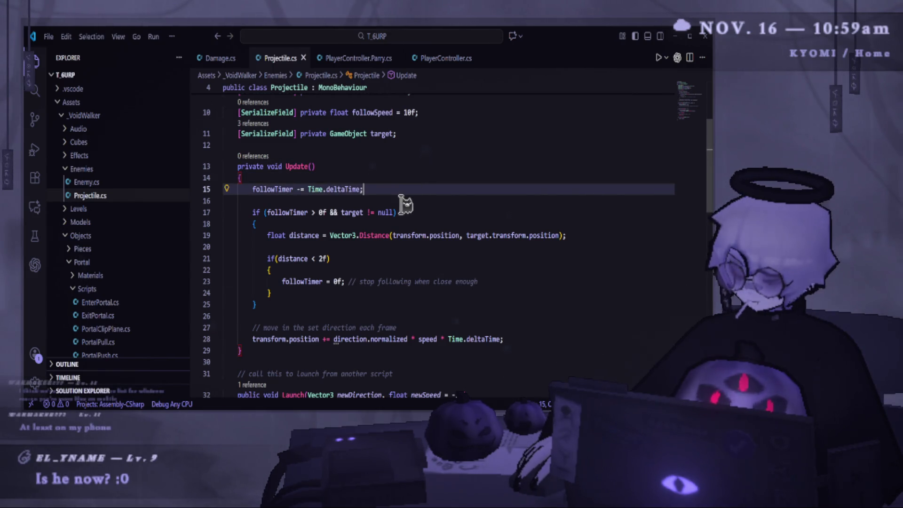
key("Return")
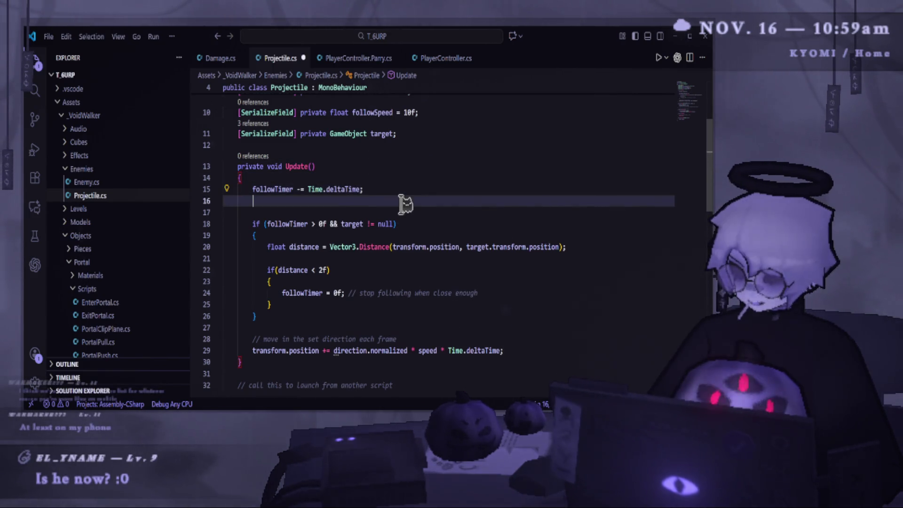
key("ctrl+v")
- Outdent the pasted direction-adjust lines one level and save the script
left_click(264, 235, "shift")
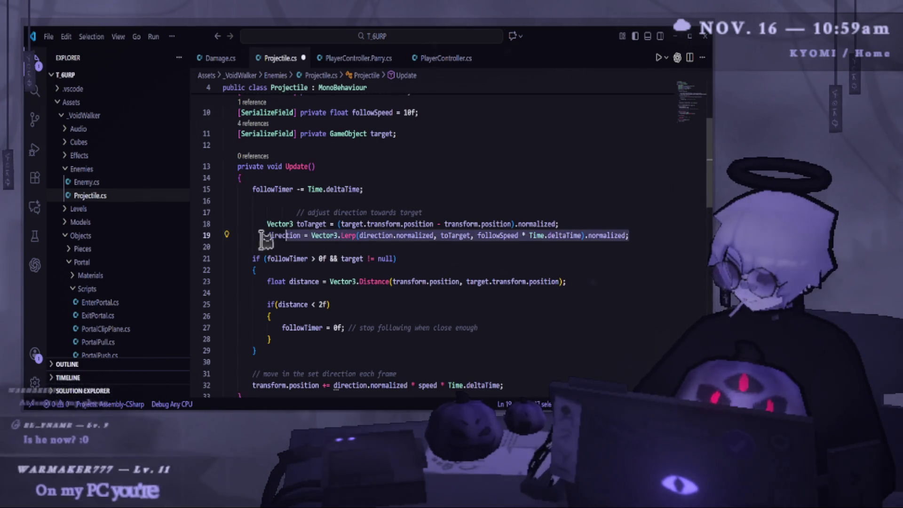
left_click(264, 224, "shift")
key("shift+Tab")
left_click(297, 212)
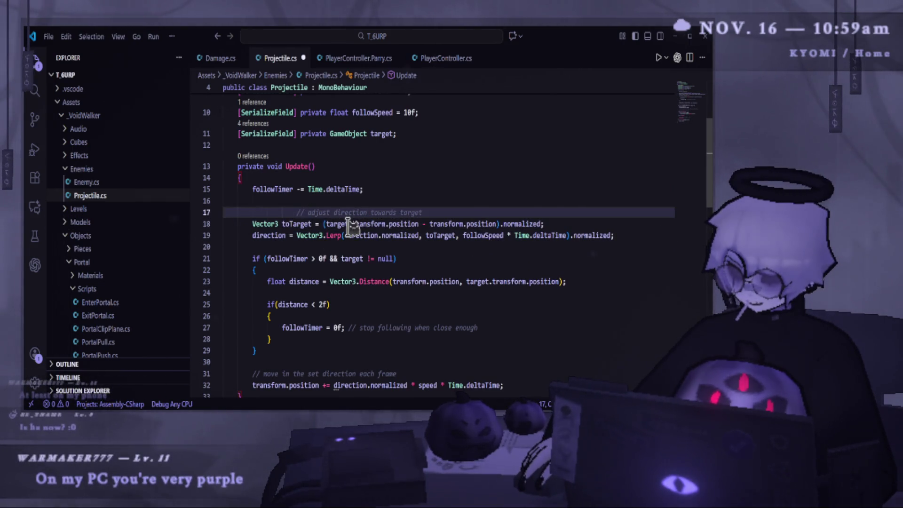
left_click(491, 166)
key("ctrl+s")
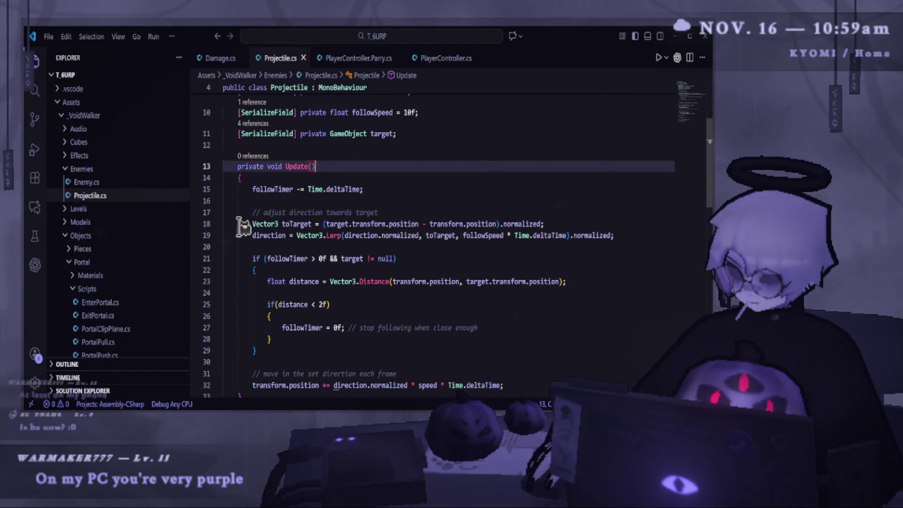
- Restore the direction-adjust lines inside the follow check
left_click_drag(240, 224, 684, 240)
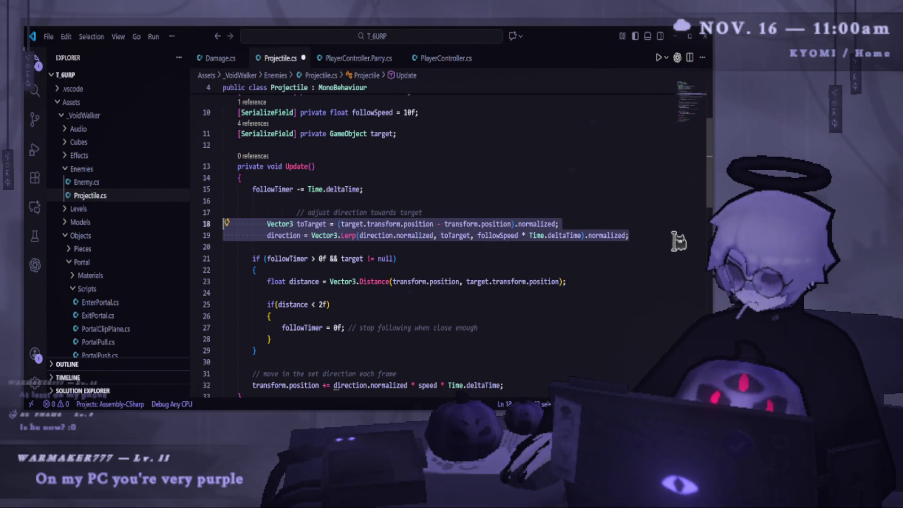
key("BackSpace")
key("ctrl+z")
key("ctrl+z")
key("ctrl+z")
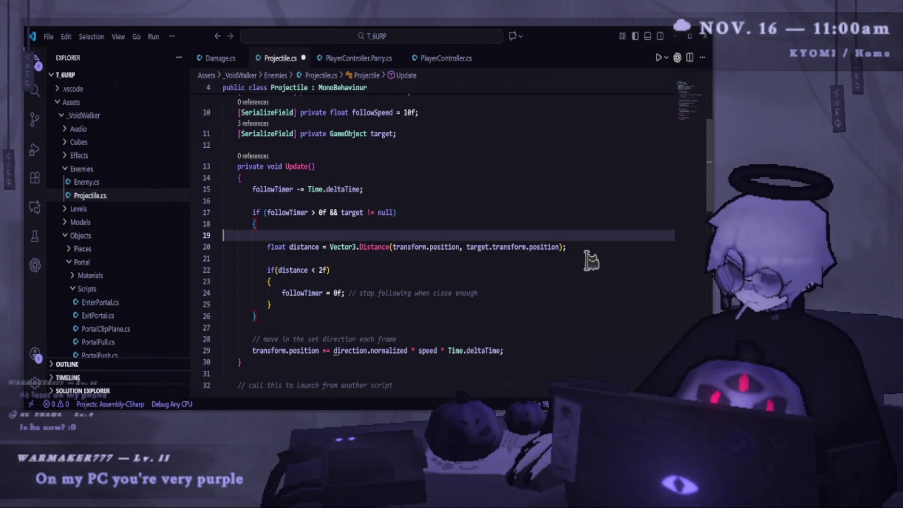
- Move the float distance line below the followTimer update, fix indentation, and save
triple_click(565, 281)
key("ctrl+c")
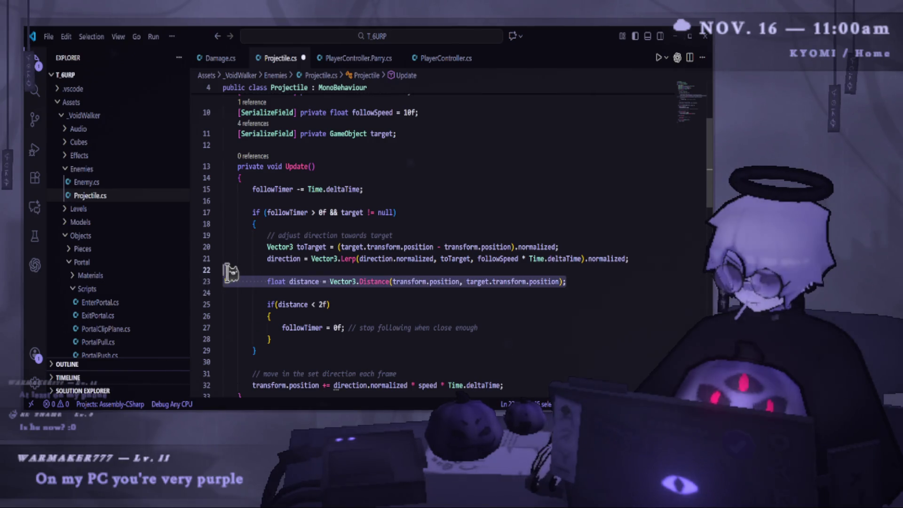
key("BackSpace")
key("BackSpace")
key("BackSpace")
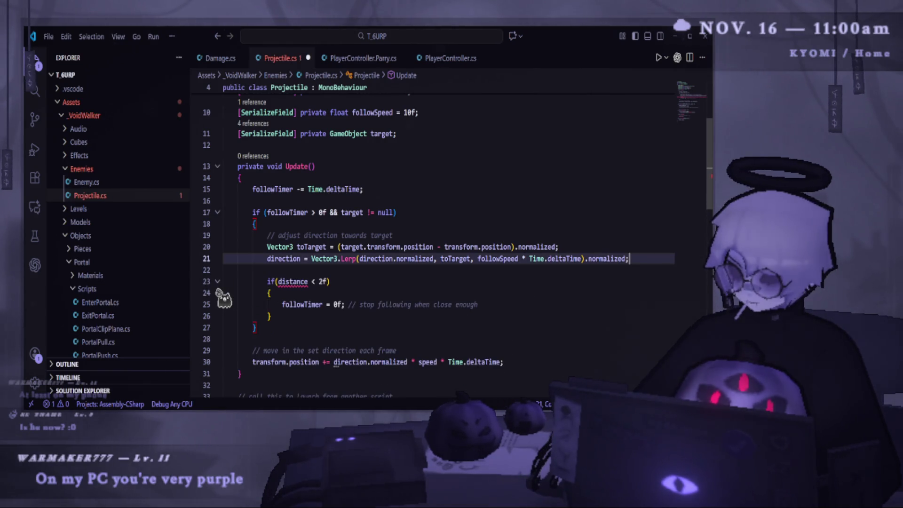
left_click(414, 189)
key("Return")
key("Return")
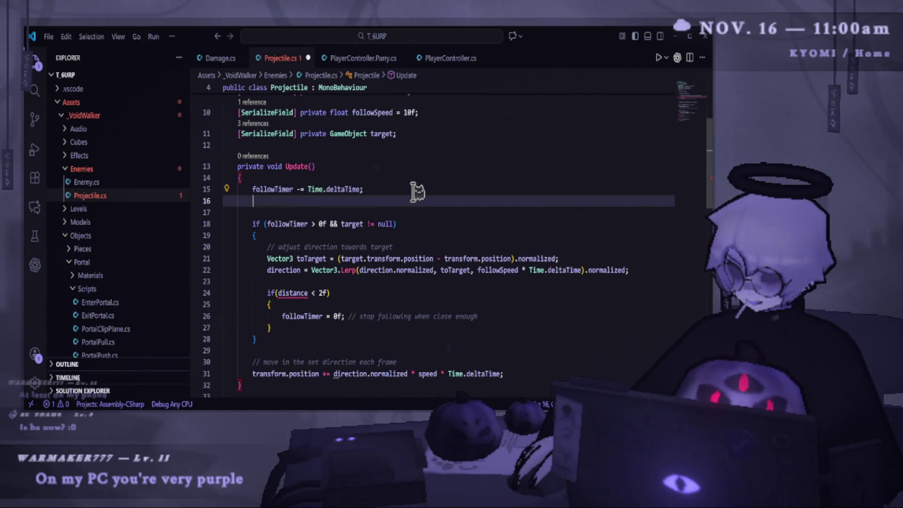
key("ctrl+v")
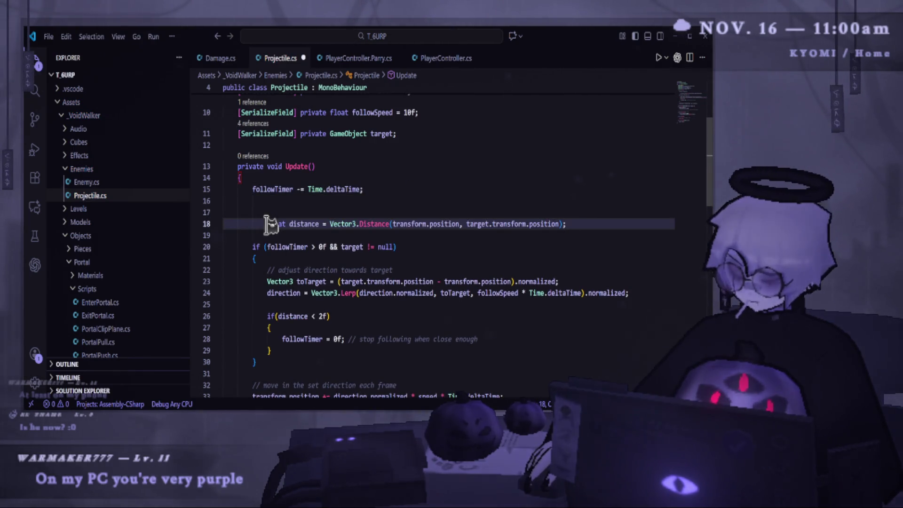
key("BackSpace")
left_click(272, 212)
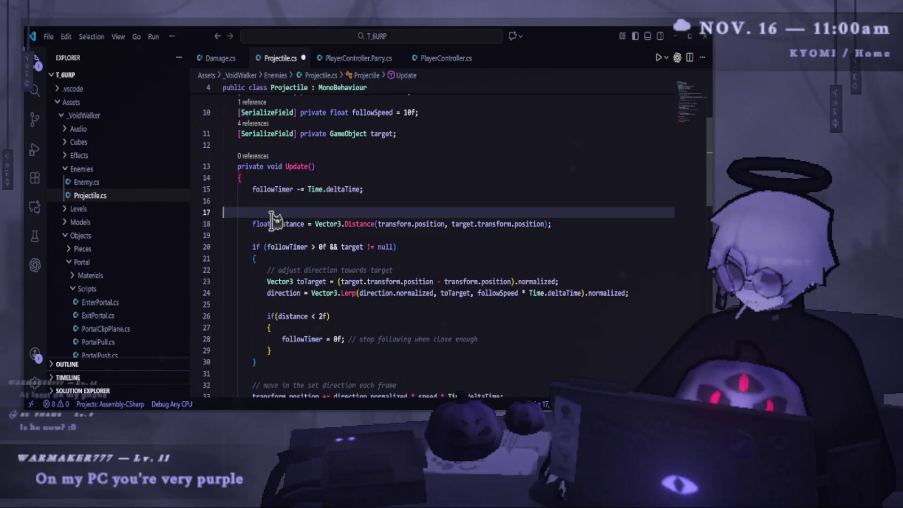
key("BackSpace")
key("ctrl+s")
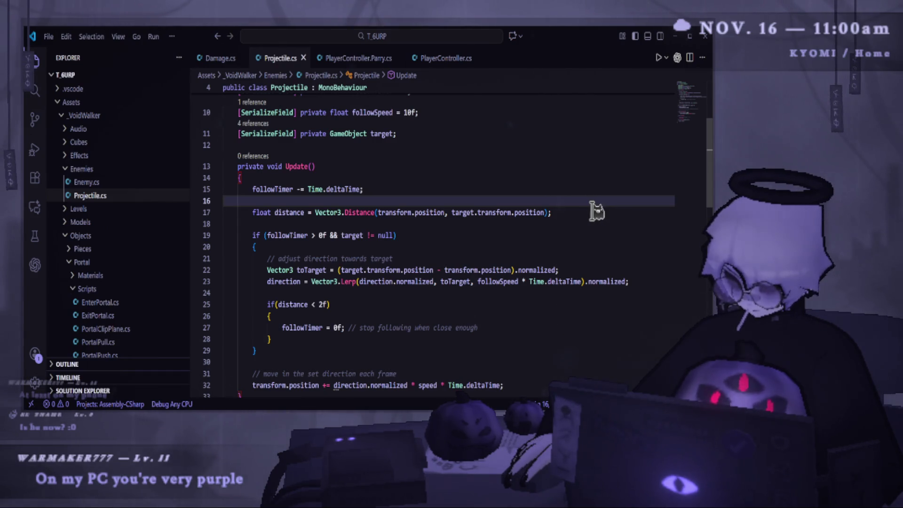
left_click(583, 211)
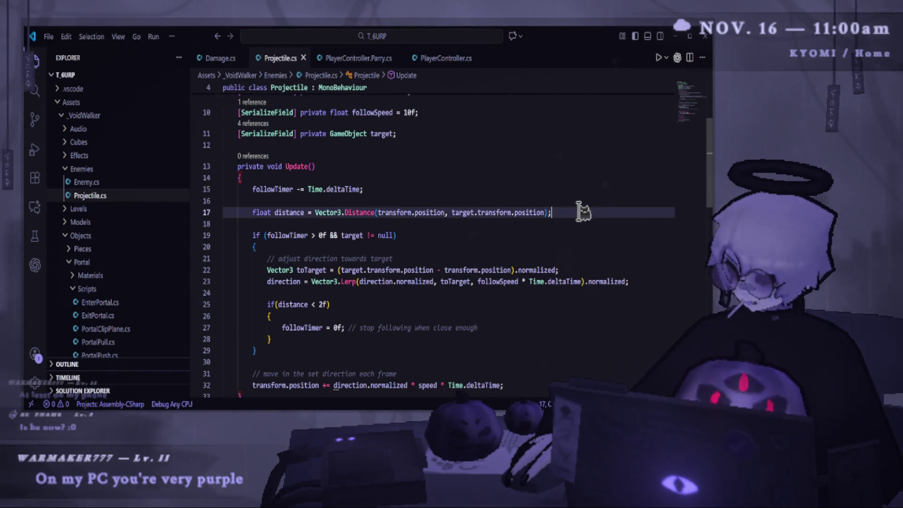
- Add an if (distance < 2f) check setting Time.timeScale to 0.5f, and save
key("Return")
key("Return")
type("if(d")
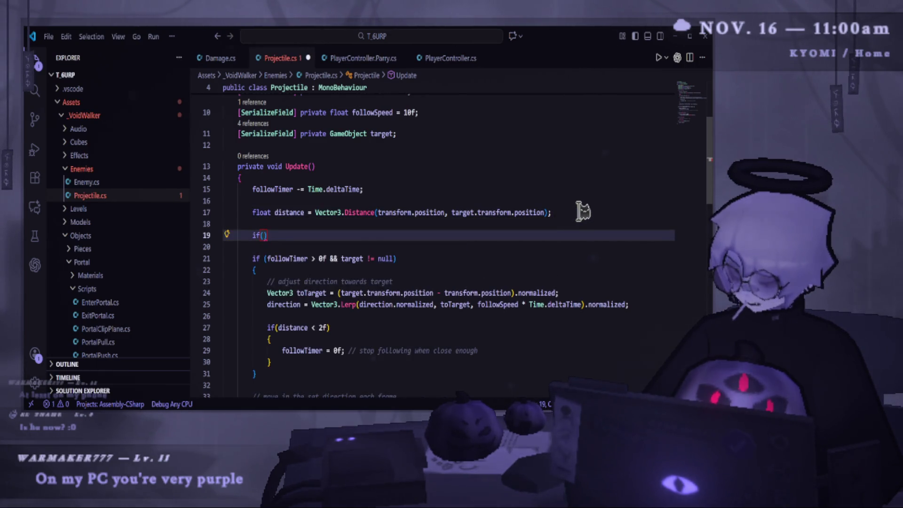
type("istance")
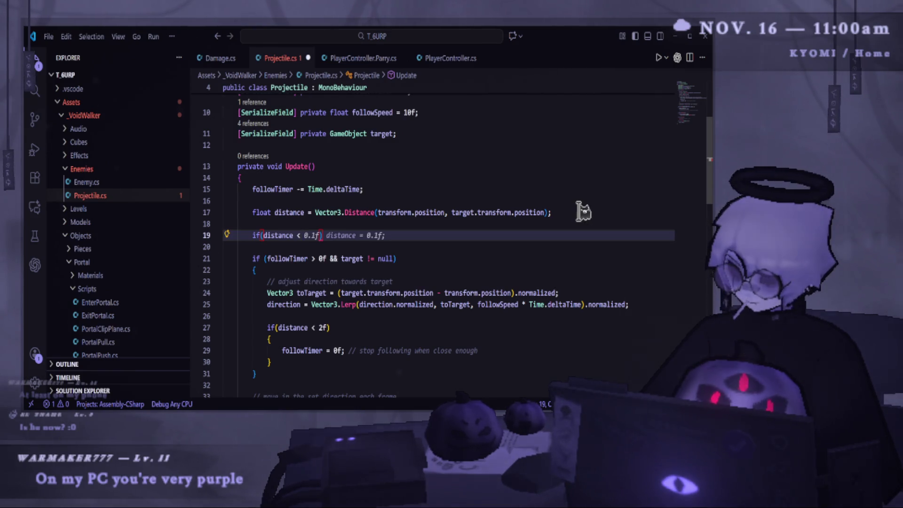
type("2f")
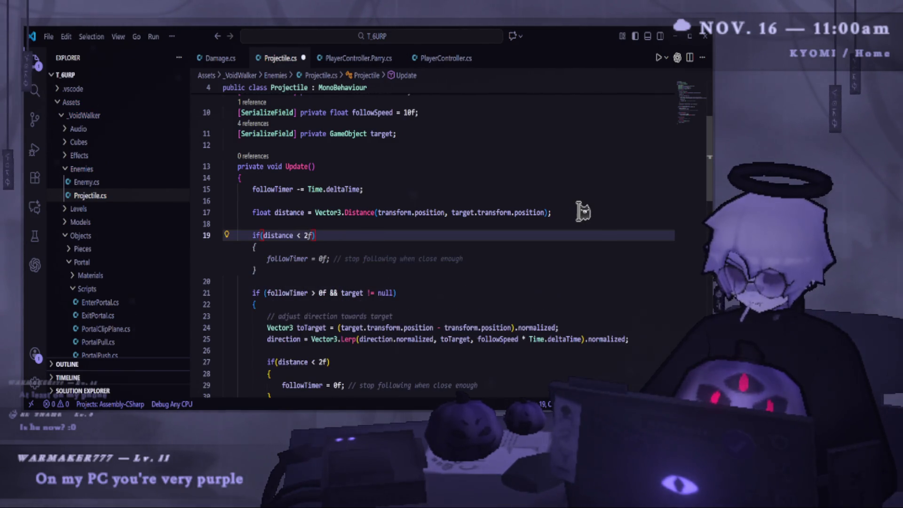
key("Tab")
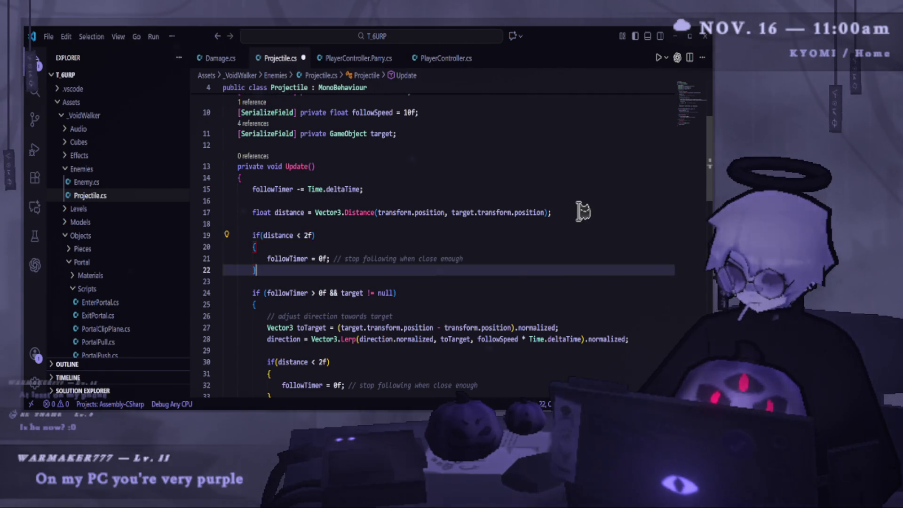
left_click_drag(471, 258, 267, 258)
type("Time.")
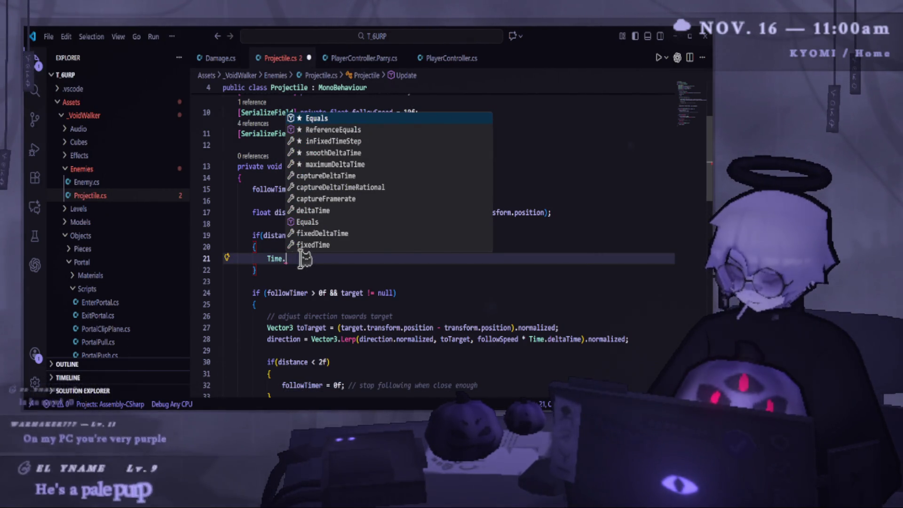
type("time")
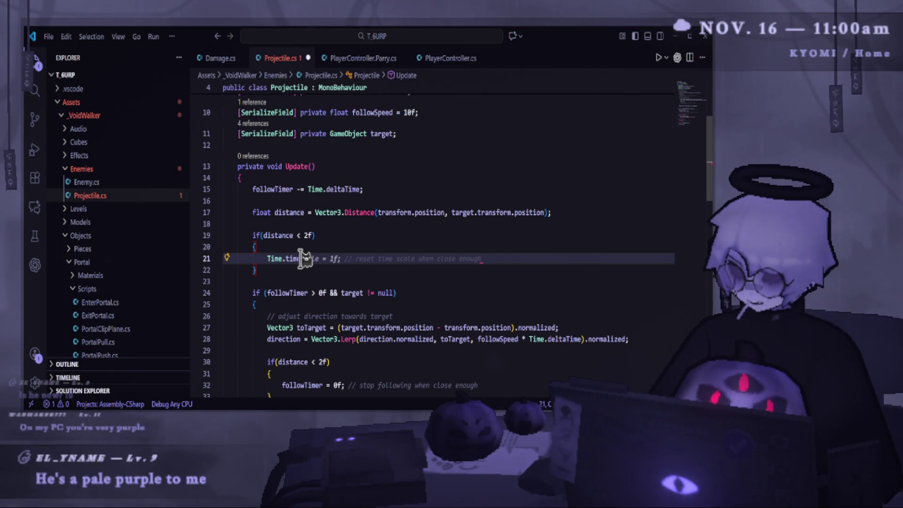
key("Tab")
left_click_drag(329, 258, 584, 279)
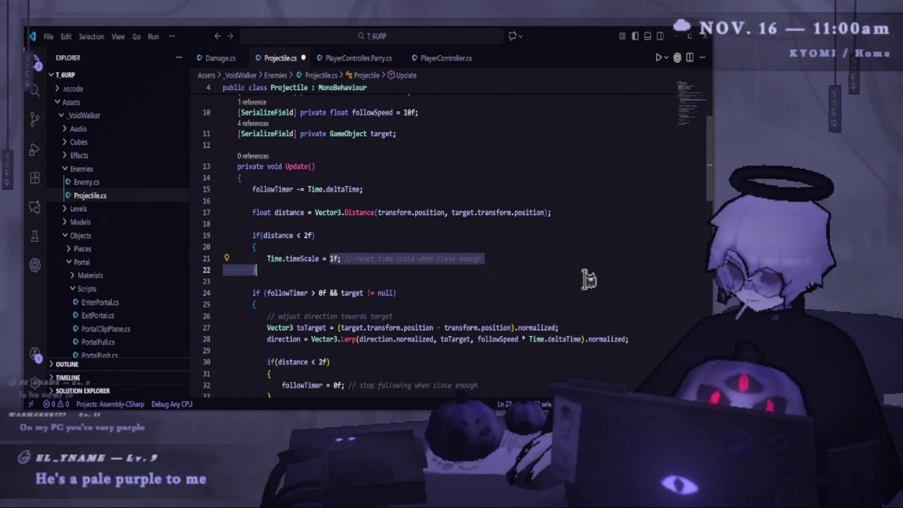
left_click_drag(499, 259, 331, 259)
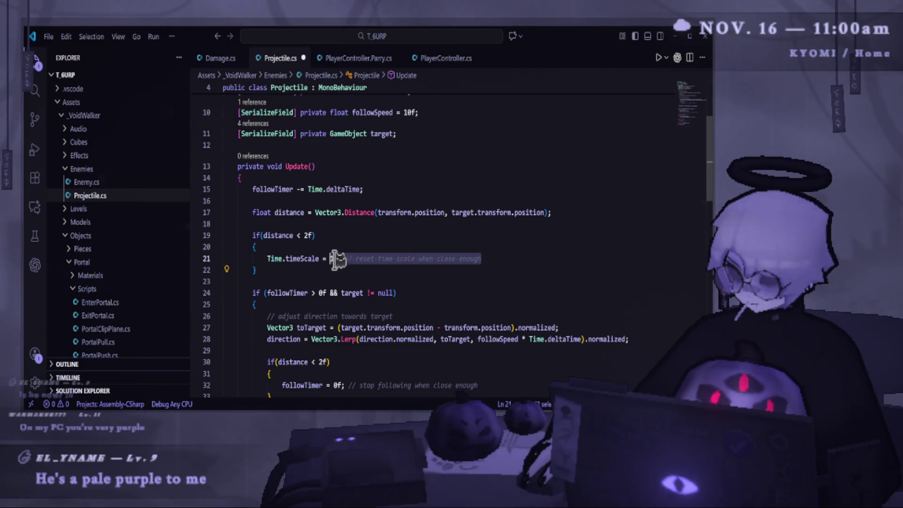
type("0.5f;")
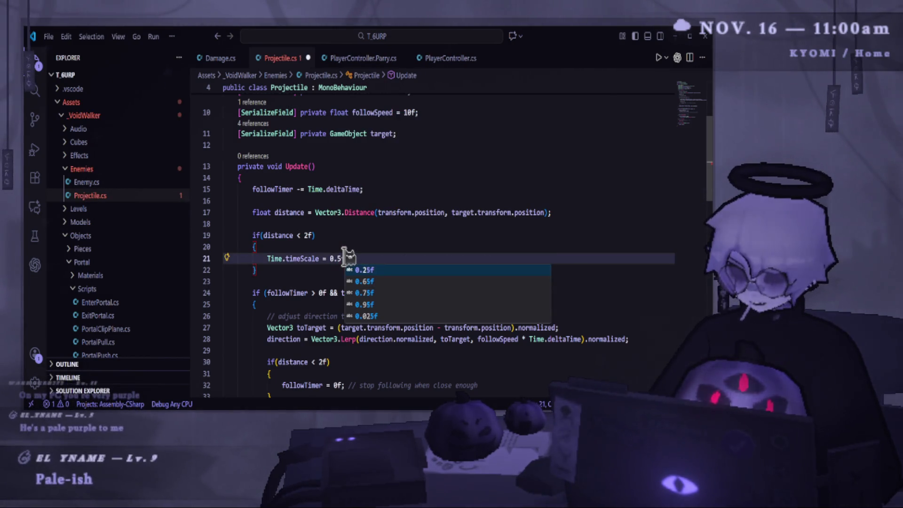
key("ctrl+s")
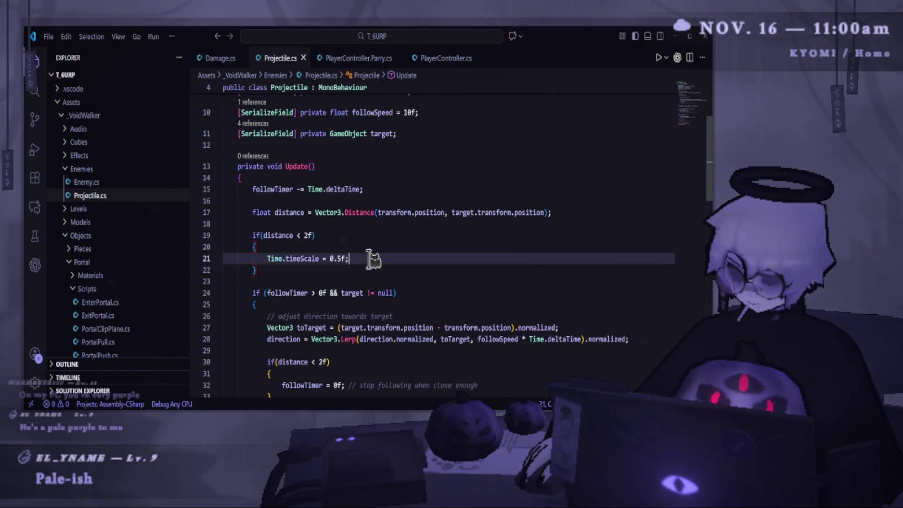
- Add an else block resetting Time.timeScale to 1f and save Projectile.cs
left_click(300, 272)
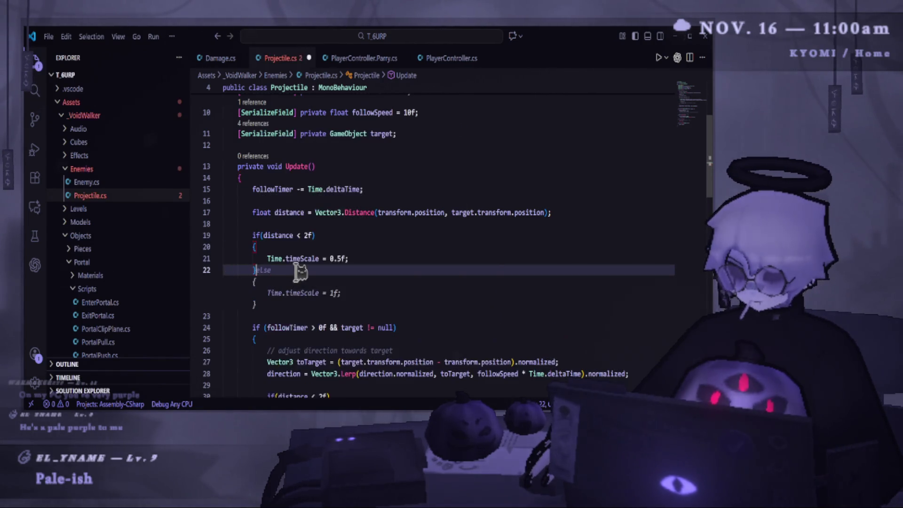
key("Tab")
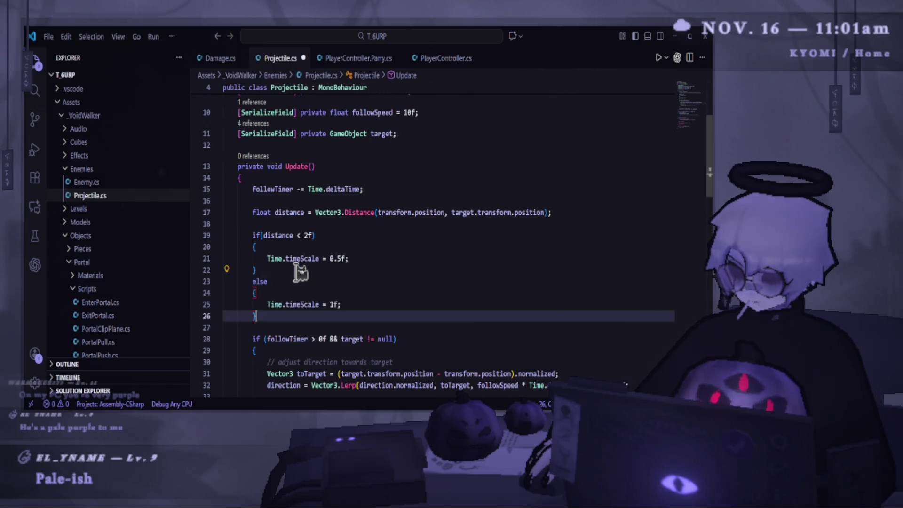
key("ctrl+s")
left_click(447, 288)
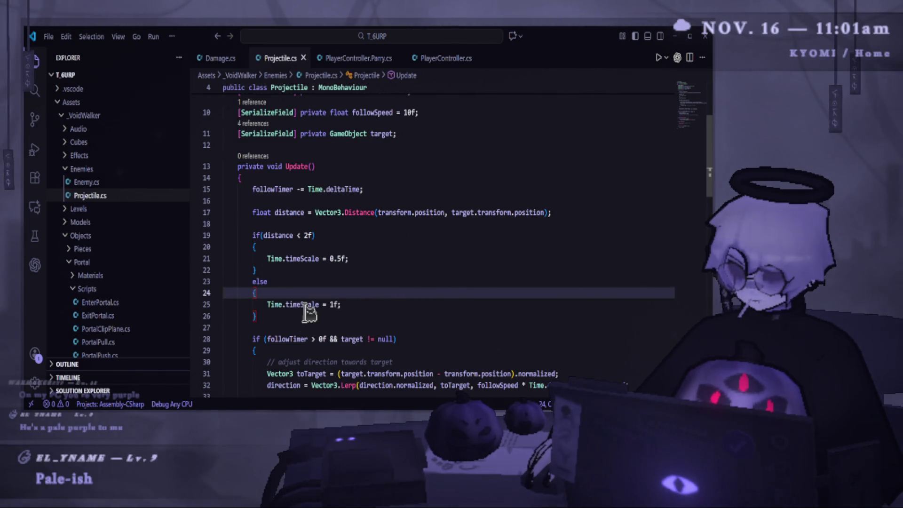
key("alt+Tab")
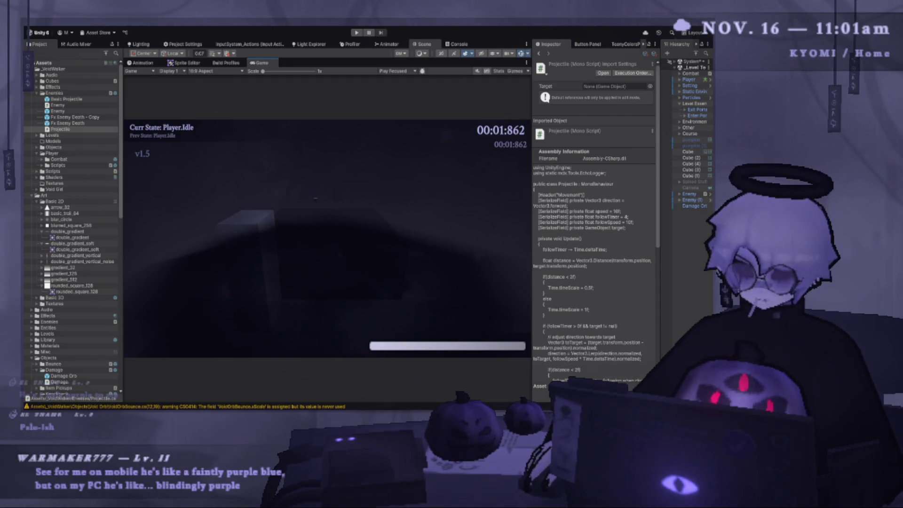
- Play-test the slow-motion effect near projectiles, then stop Play mode
left_click(358, 33)
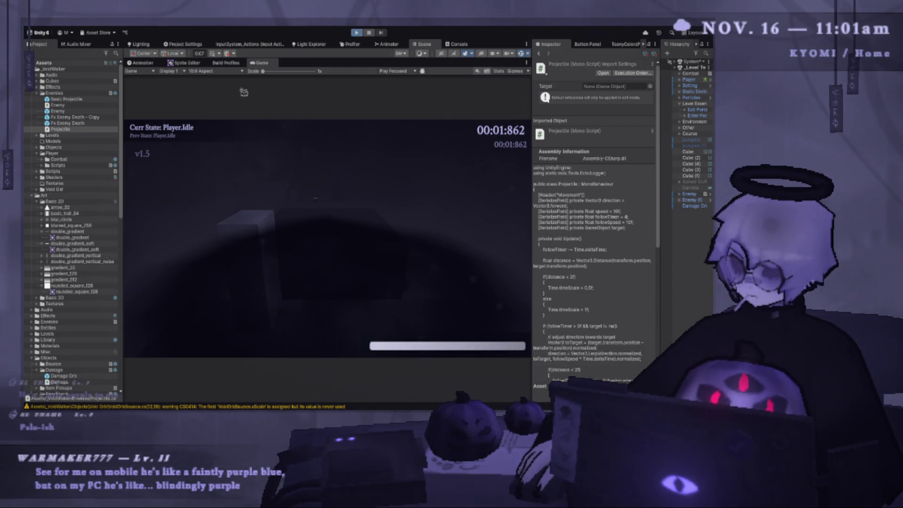
key("ctrl+p")
key("ctrl+p")
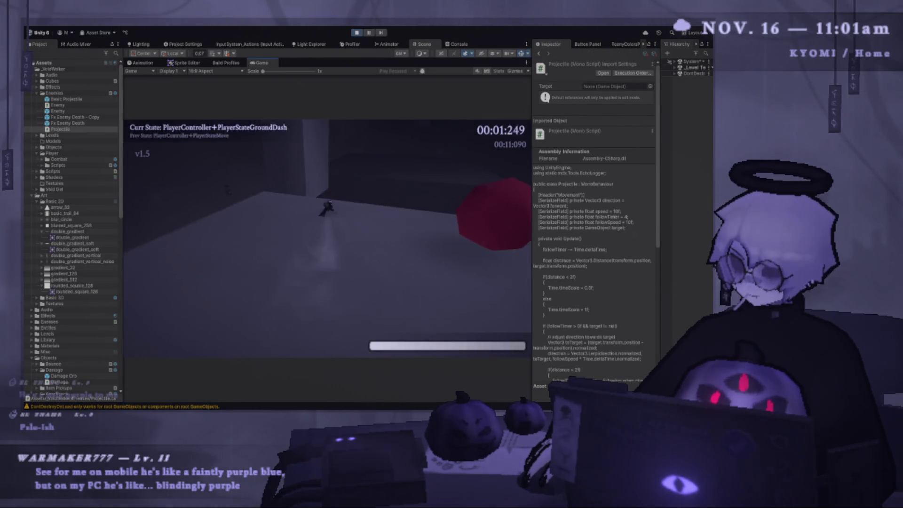
key("space")
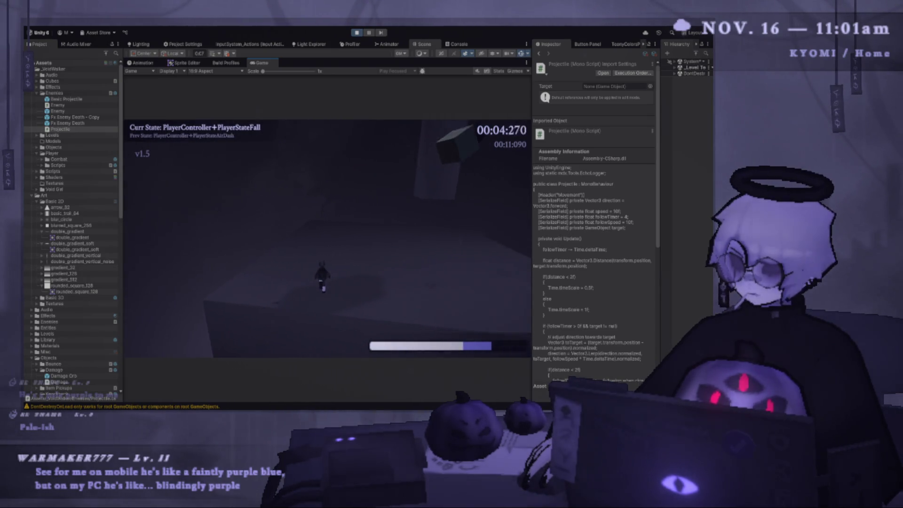
key("Escape")
left_click(357, 32)
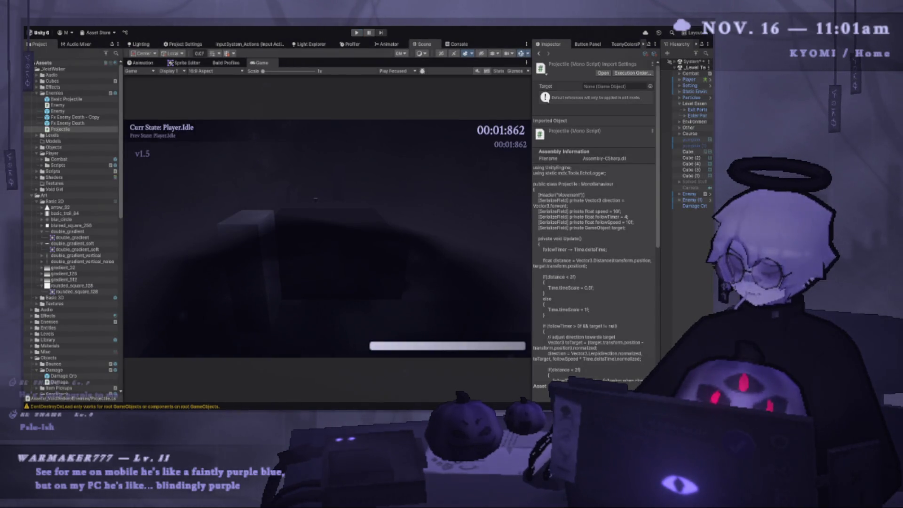
- Delete the distance-based Time.timeScale if/else block from Projectile.cs
key("alt+Tab")
left_click_drag(288, 316, 197, 235)
key("BackSpace")
key("BackSpace")
key("BackSpace")
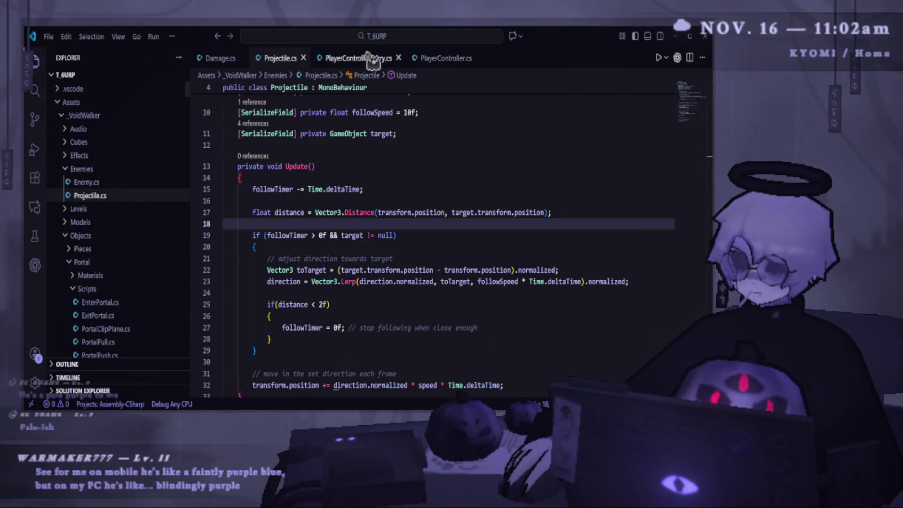
- Cut the float distance line and paste it below the Vector3.Lerp direction update
left_click(370, 58)
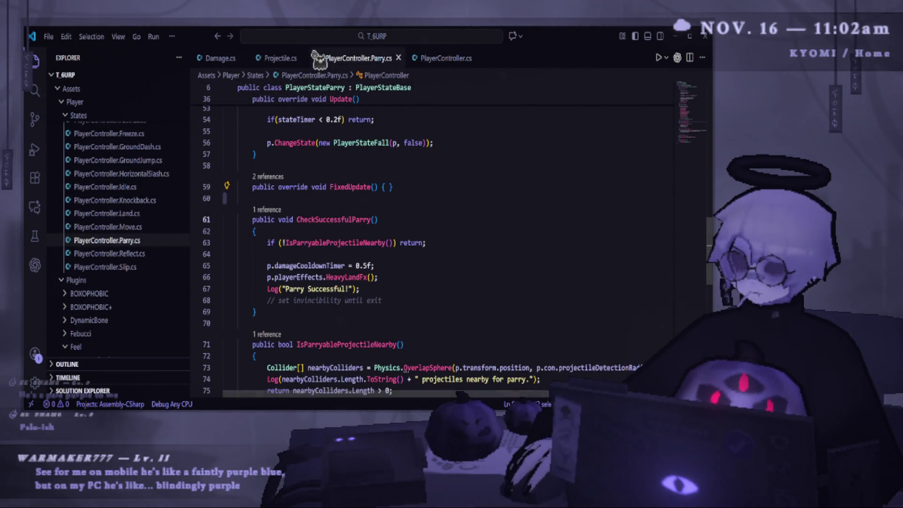
left_click(281, 58)
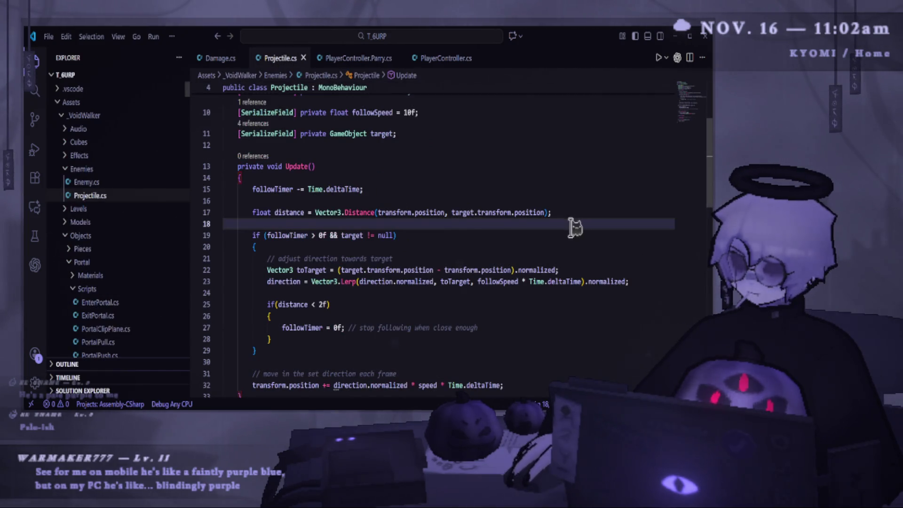
left_click_drag(572, 212, 224, 212)
key("ctrl+c")
key("BackSpace")
key("BackSpace")
key("BackSpace")
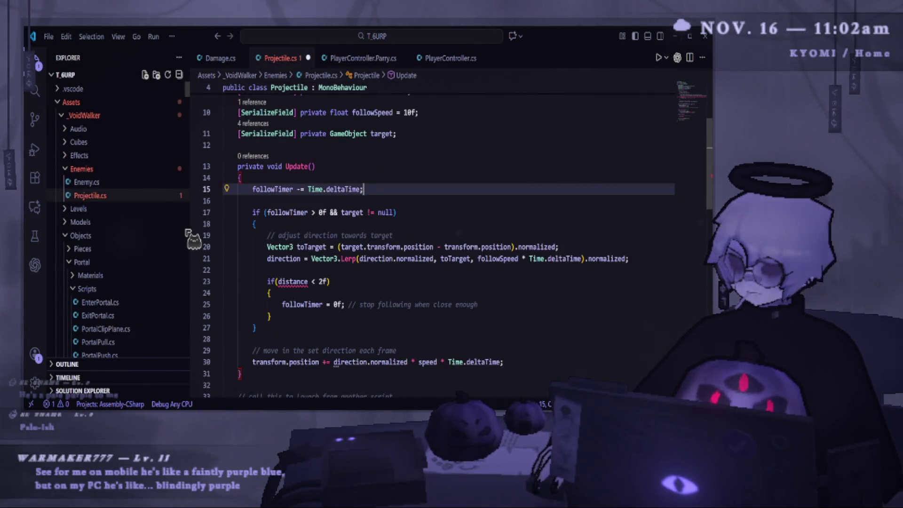
left_click(358, 294)
left_click(652, 258)
key("Return")
key("ctrl+v")
- Outdent the pasted distance line one level, save Projectile.cs, and return to Unity
left_click(283, 282)
key("shift+Tab")
key("ctrl+s")
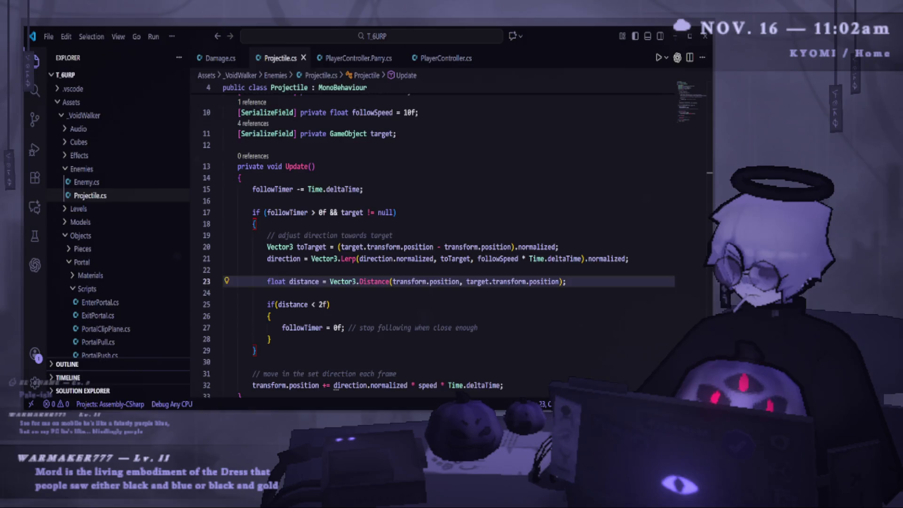
key("alt+Tab")
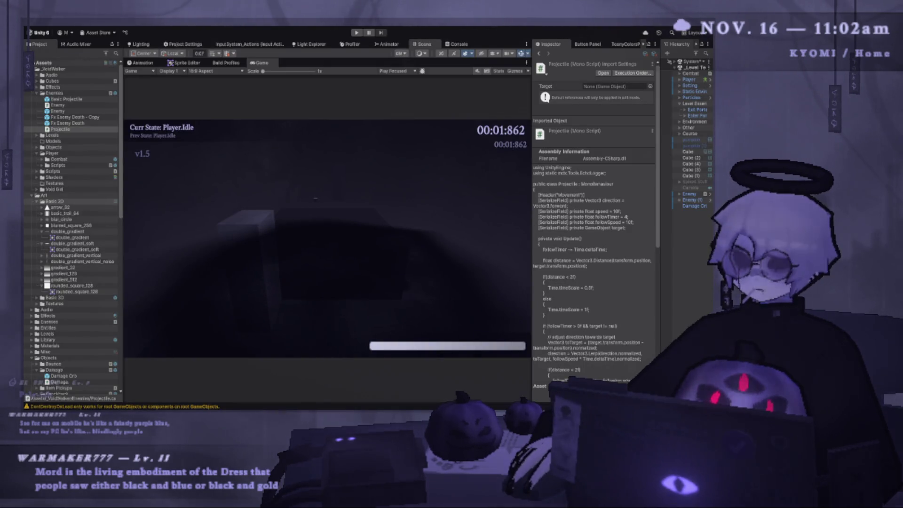
key("alt+Tab")
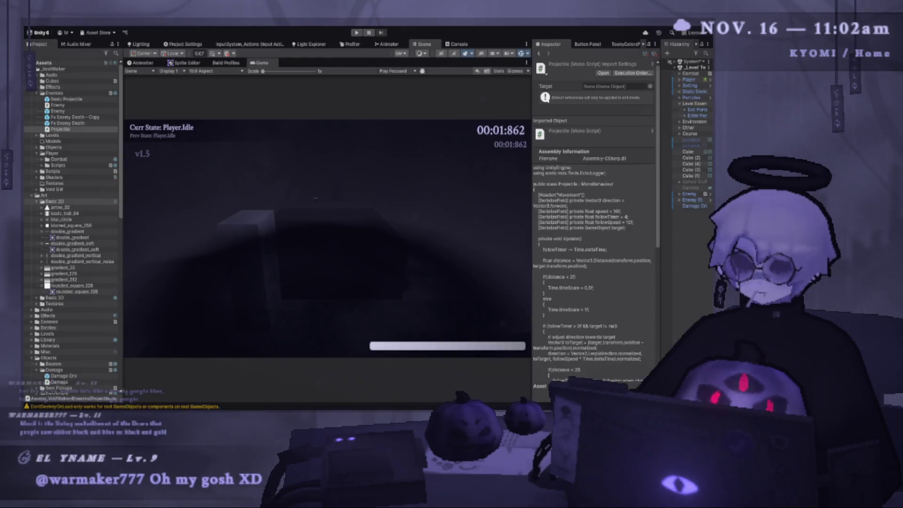
key("alt+Tab")
key("alt+Tab")
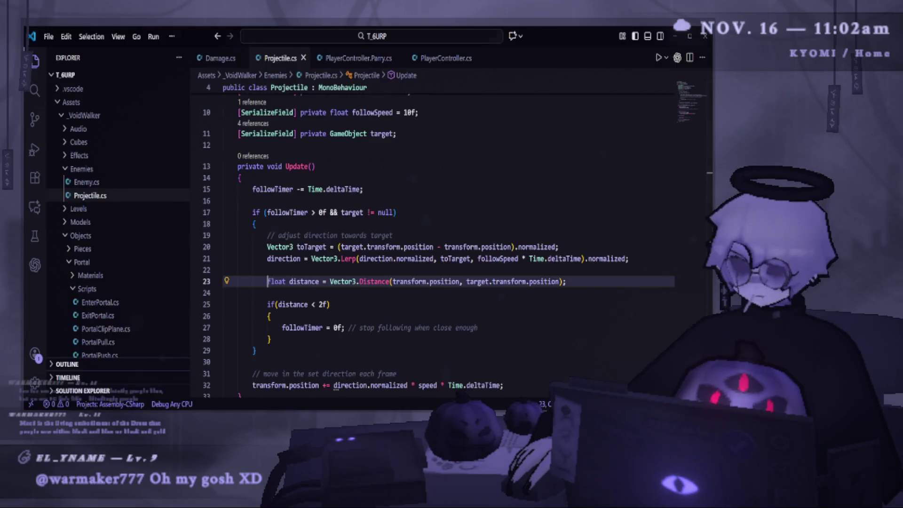
- Inspect the Vector3.Distance call, then compare PlayerController.Parry.cs with the Damagable method
left_click(373, 233)
left_click(366, 281)
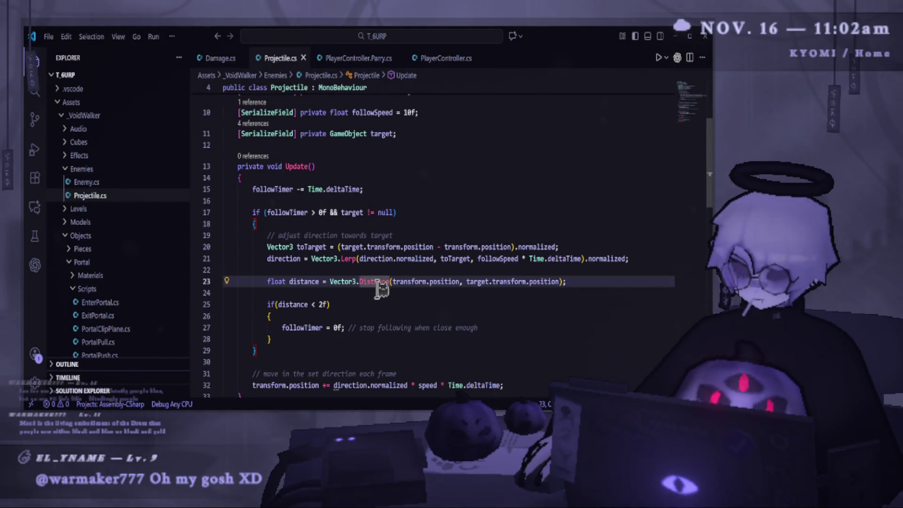
mouse_move(375, 282)
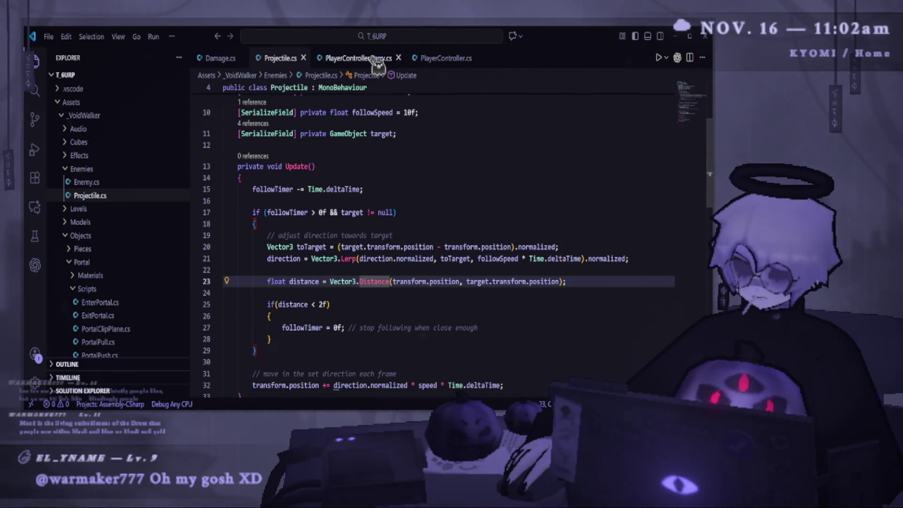
left_click(282, 59)
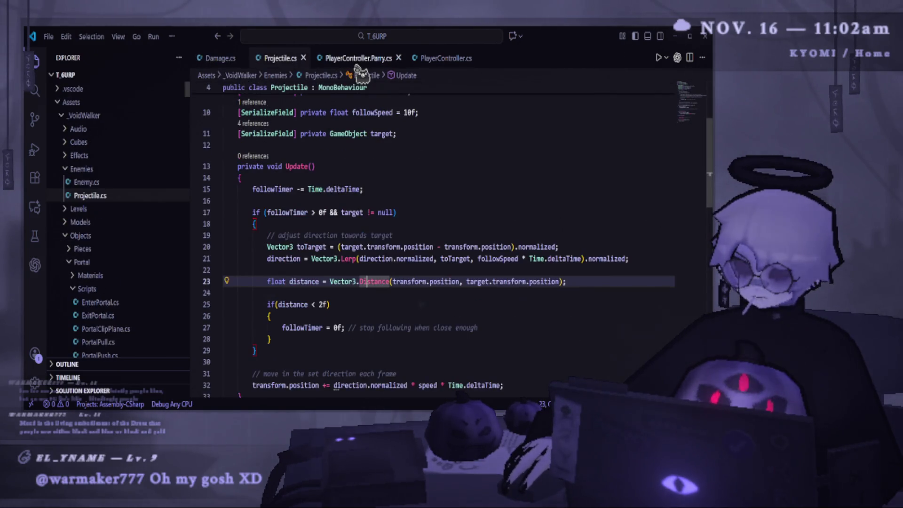
left_click(358, 58)
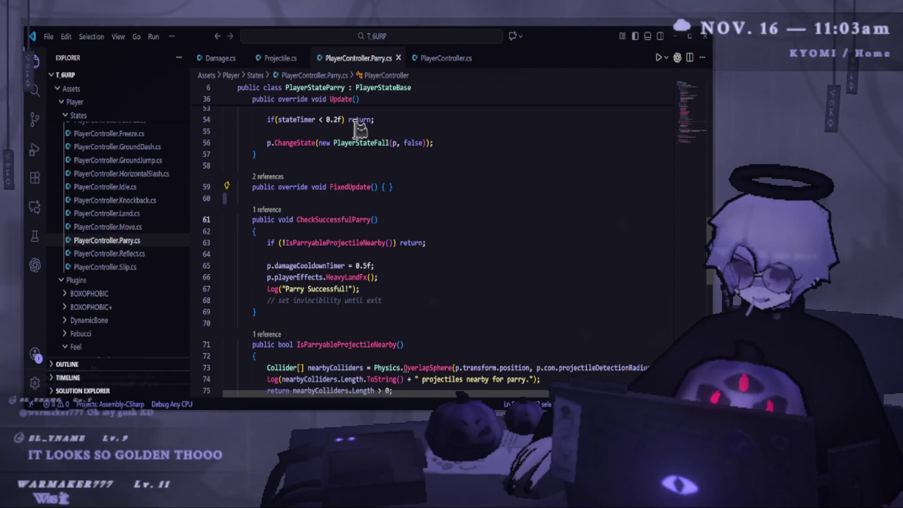
left_click(446, 59)
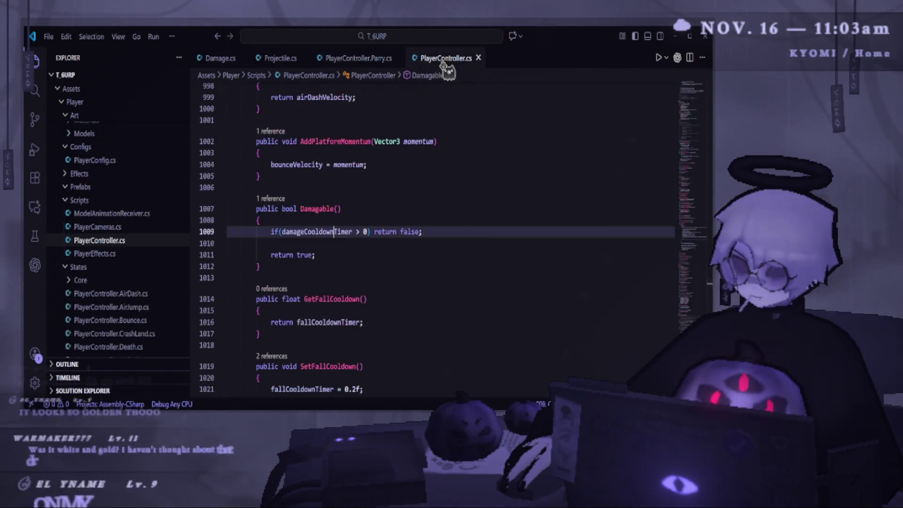
left_click(357, 58)
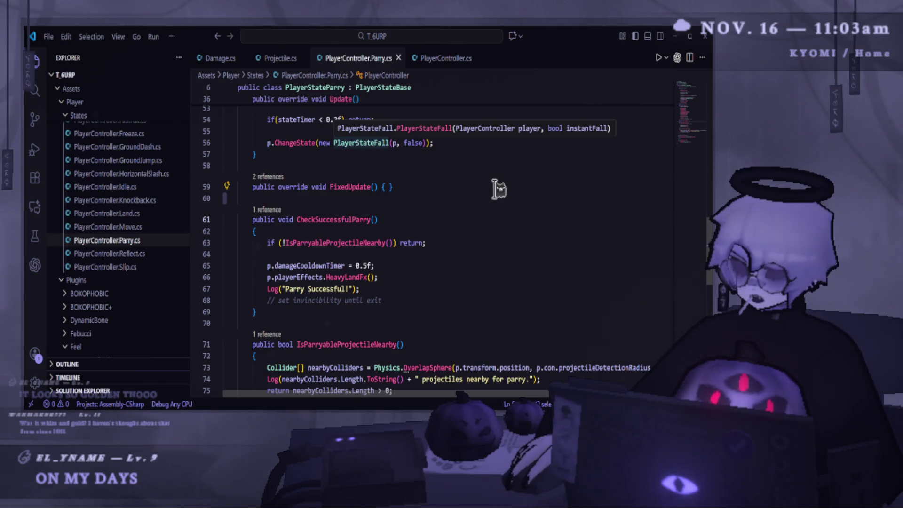
- Scroll through PlayerController.Parry.cs and select the IsParryableProjectileNearby method
scroll(397, 137, "up", 3)
scroll(404, 236, "down", 8)
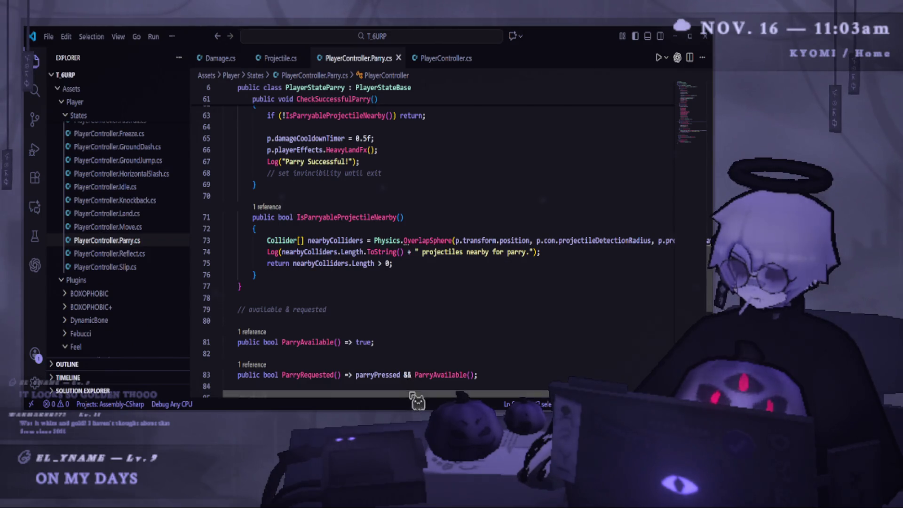
scroll(416, 395, "right", 2)
scroll(425, 395, "left", 2)
mouse_move(269, 276)
left_mouse_down()
mouse_move(221, 217)
mouse_move(360, 240)
mouse_move(217, 220)
left_mouse_up()
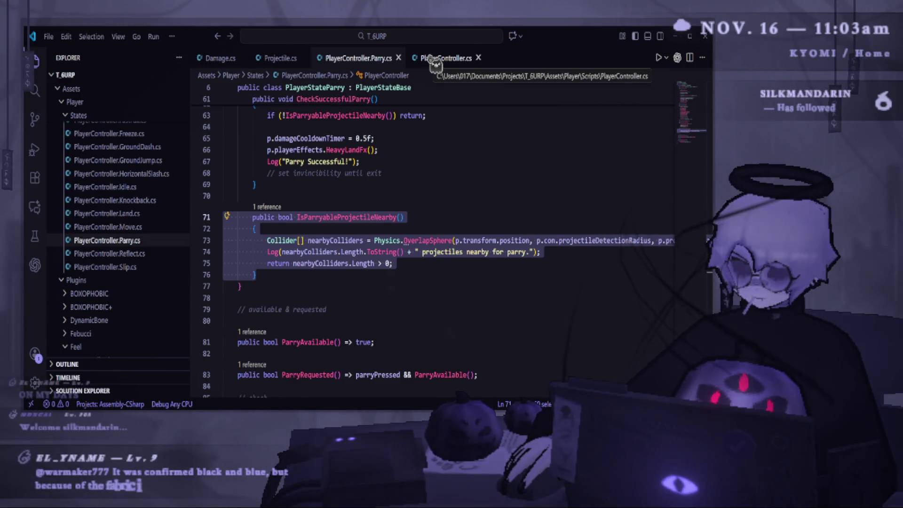
- Review PlayerController.cs against PlayerController.Parry.cs once more, then go back to Unity
left_click(425, 61)
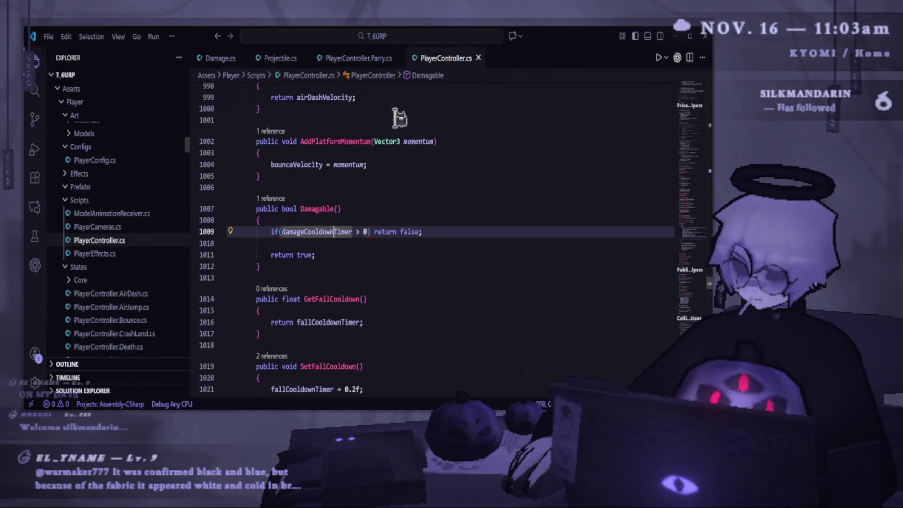
scroll(384, 226, "up", 15)
scroll(386, 225, "up", 14)
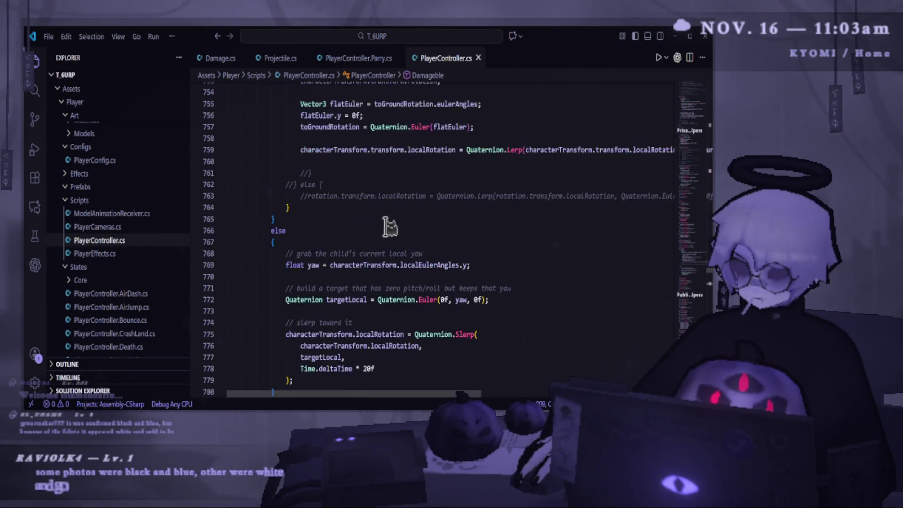
left_click(358, 58)
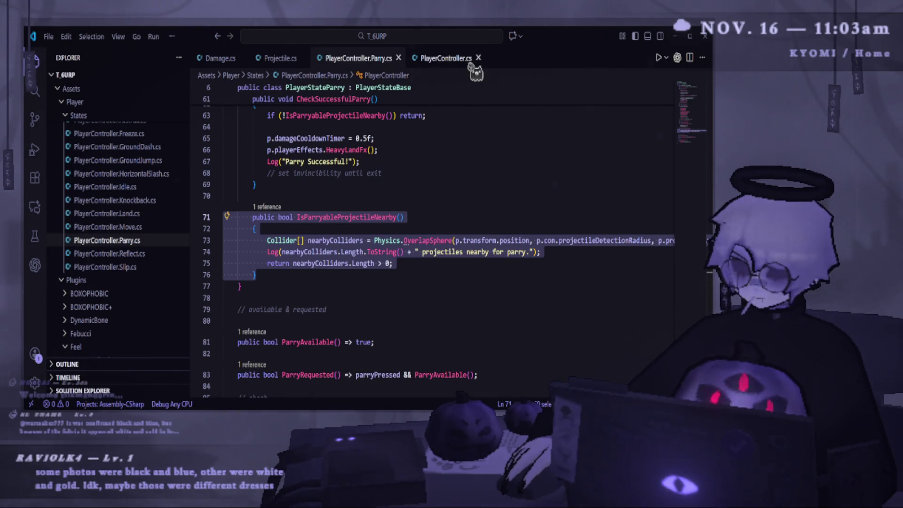
left_click(442, 59)
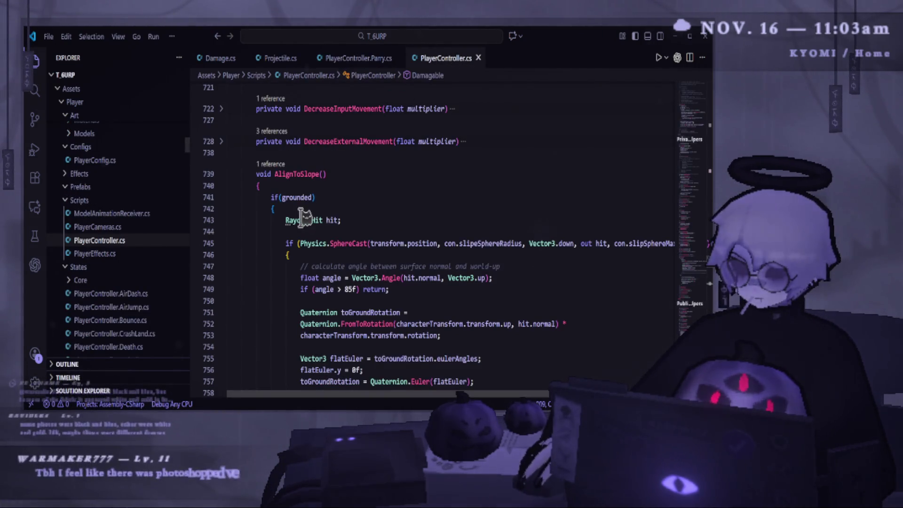
left_click(358, 58)
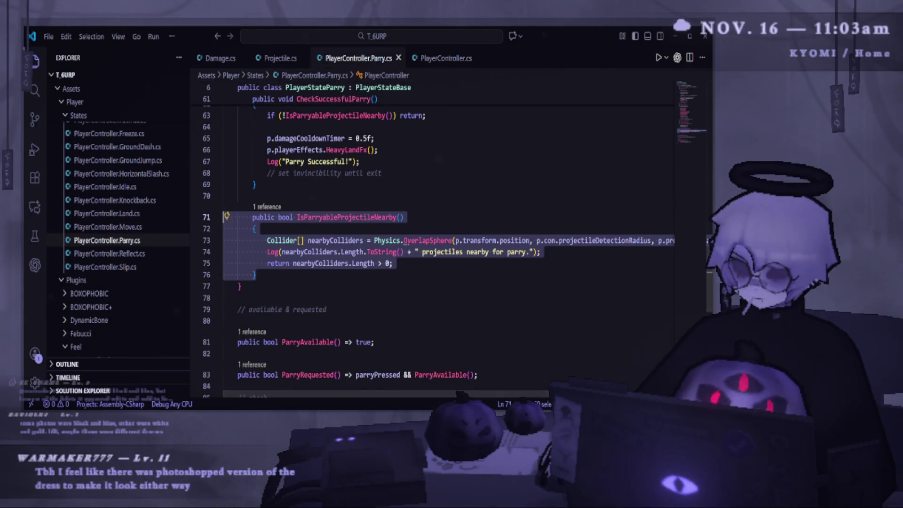
key("alt+Tab")
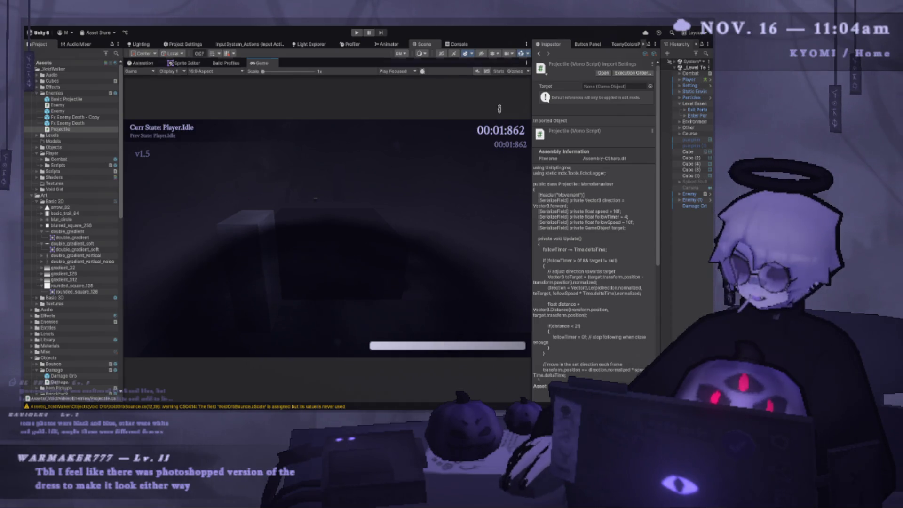
- Restore the Scene view above the Game view, widen Inspector and Hierarchy, and expand System > Managers
key("shift+space")
left_click_drag(529, 165, 439, 175)
left_click_drag(662, 159, 558, 161)
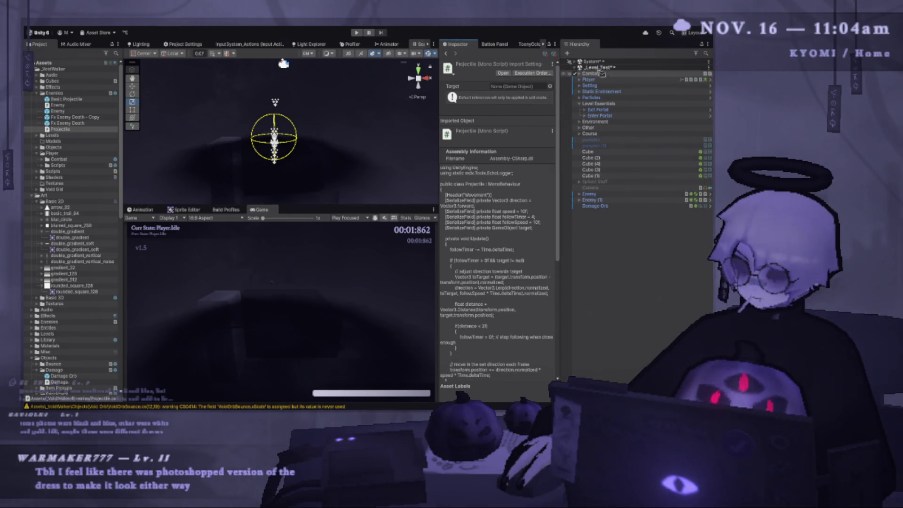
left_click(575, 61)
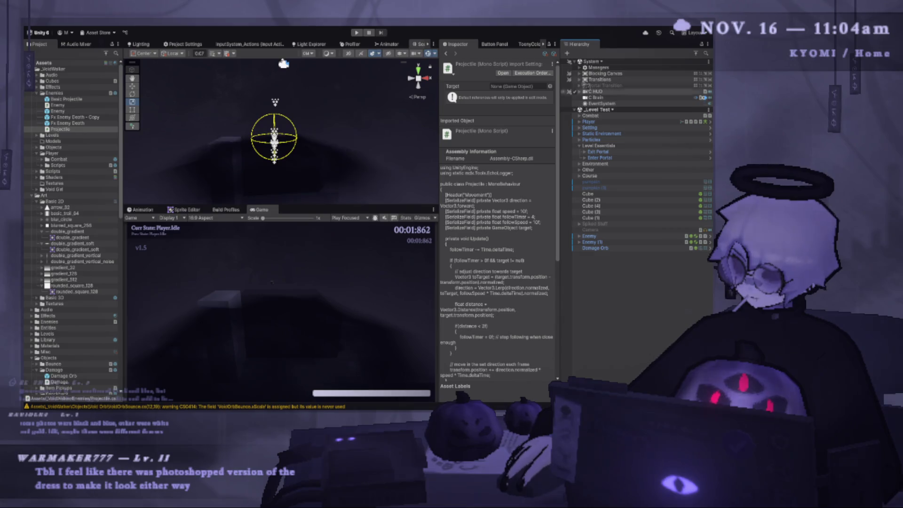
left_click(579, 67)
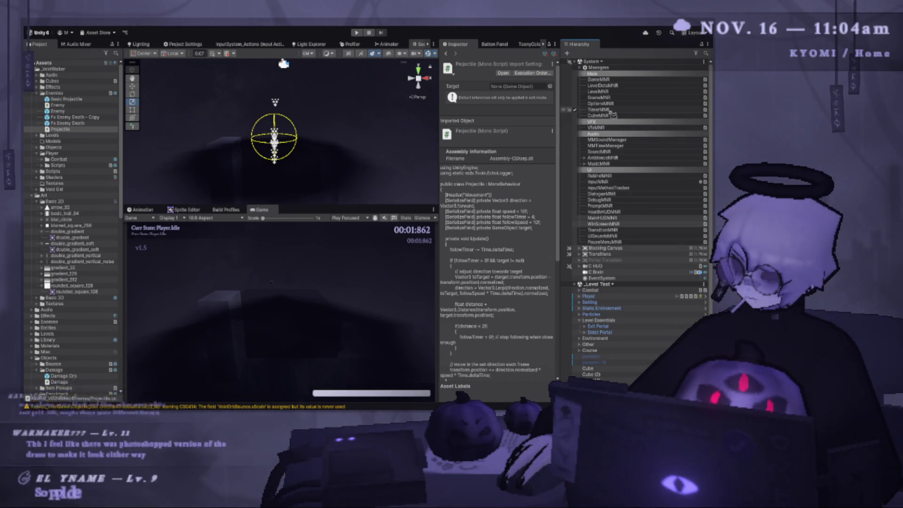
- Select MMTimeManager to show its MM Time Manager settings, then enter Play mode
left_click(607, 146)
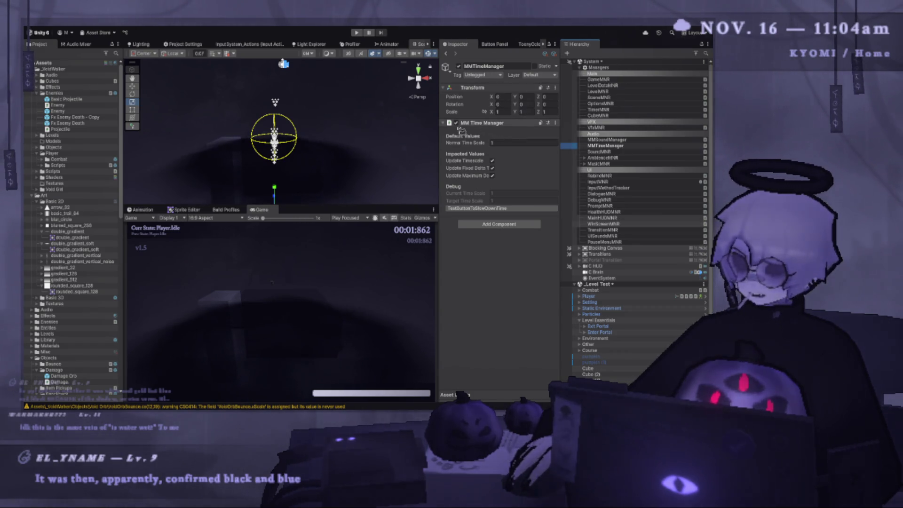
left_click(490, 134)
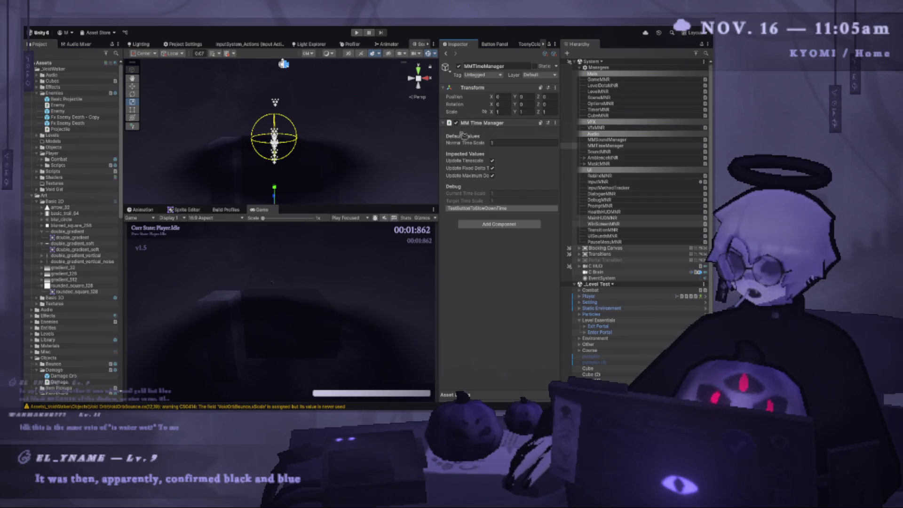
key("ctrl+p")
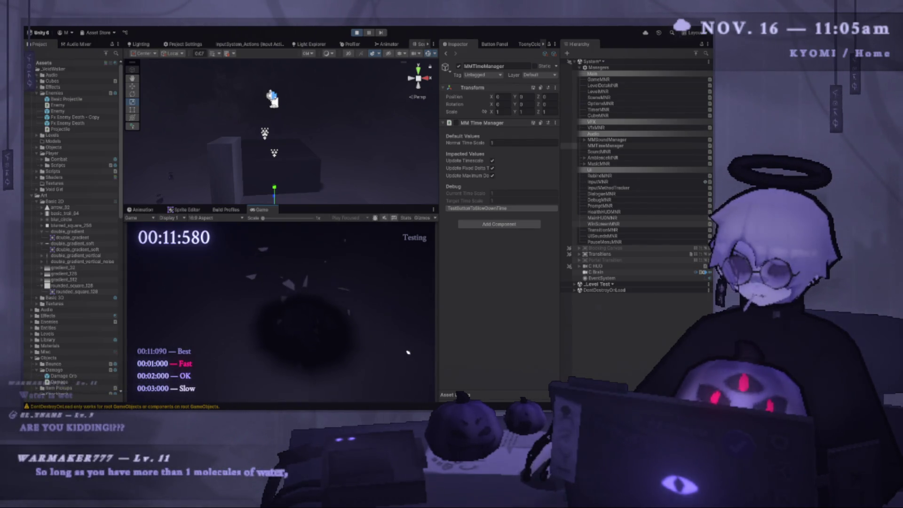
- Playtest a new run, jumping, pausing and triggering the time slowdown, then stop Play mode
left_click(406, 351)
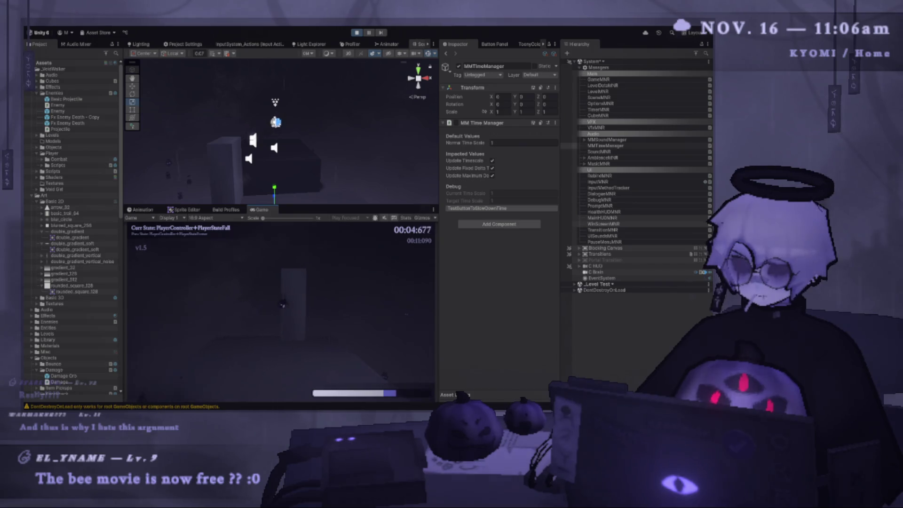
key("space")
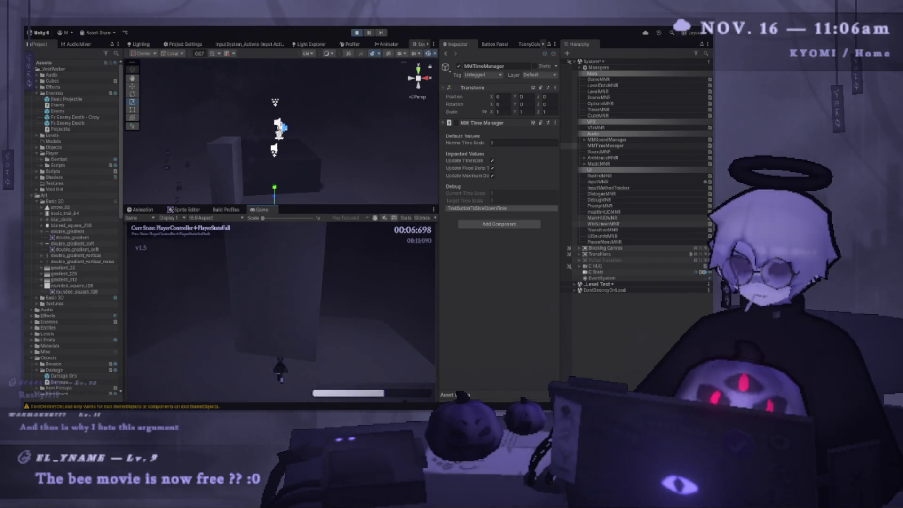
key("Escape")
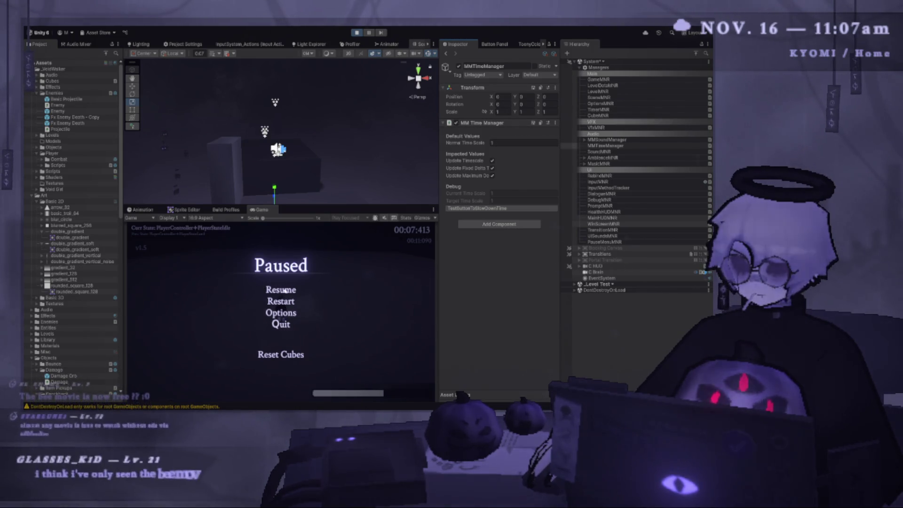
key("Escape")
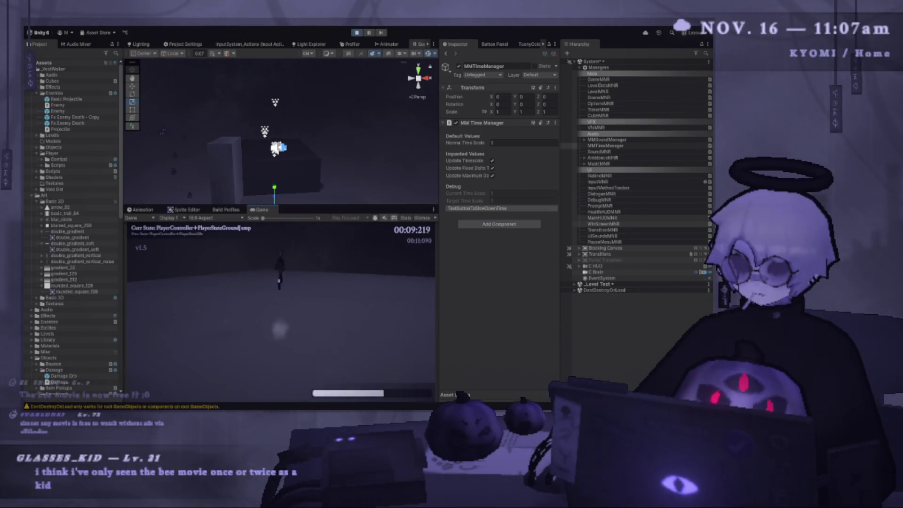
key("Escape")
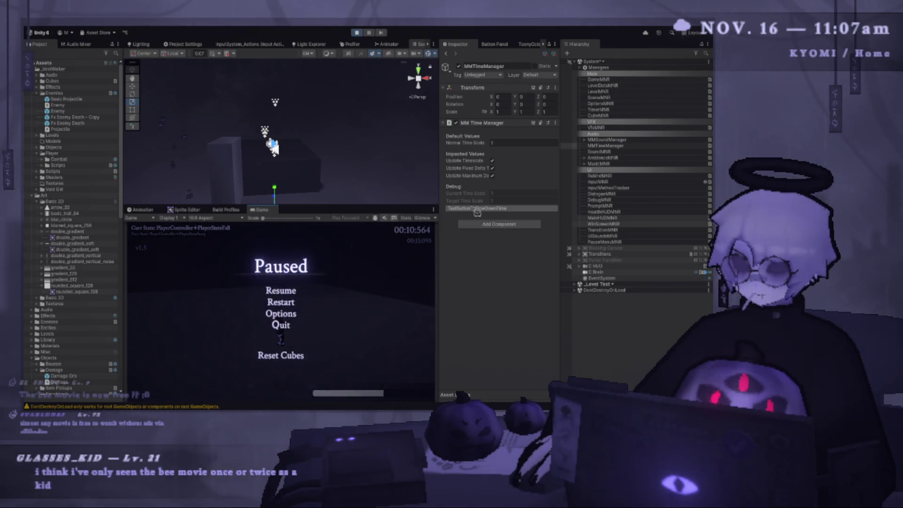
key("Escape")
left_click(478, 208)
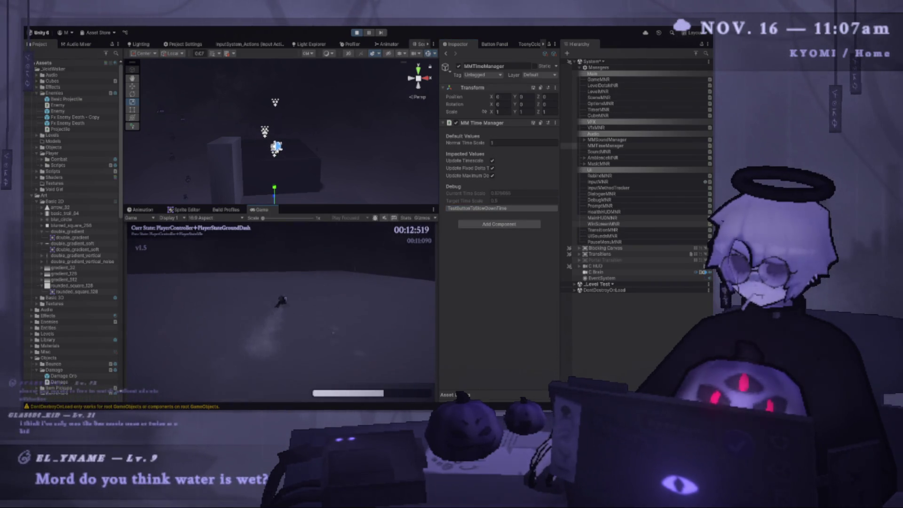
key("a")
key("d")
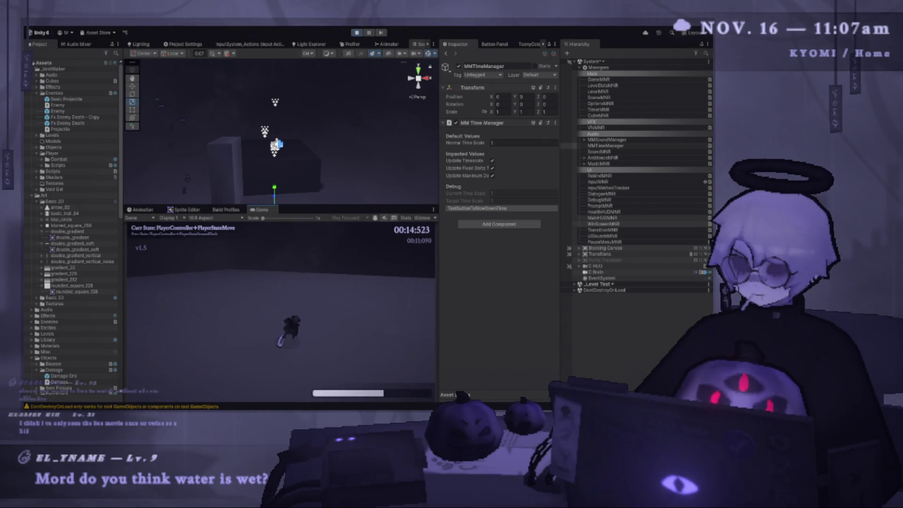
key("Escape")
key("Escape")
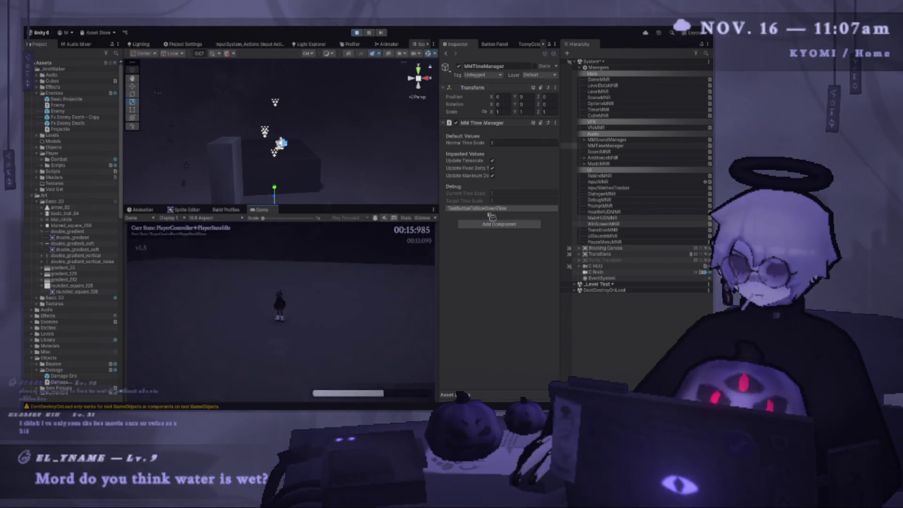
left_click(357, 33)
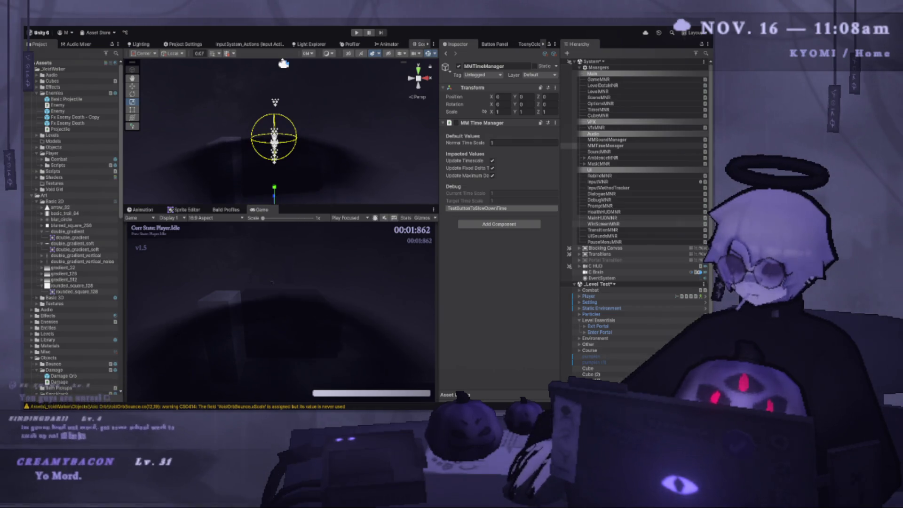
- Enlarge the Scene viewport and frame the player's detection sphere
left_click_drag(435, 172, 476, 172)
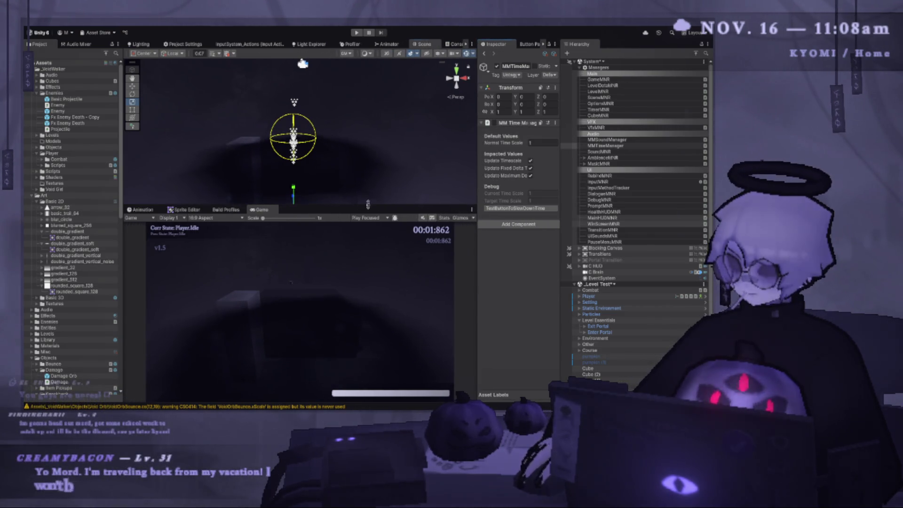
left_click_drag(329, 206, 332, 320)
mouse_move(332, 273)
left_mouse_down()
mouse_move(259, 238)
mouse_move(242, 198)
mouse_move(254, 229)
left_mouse_up()
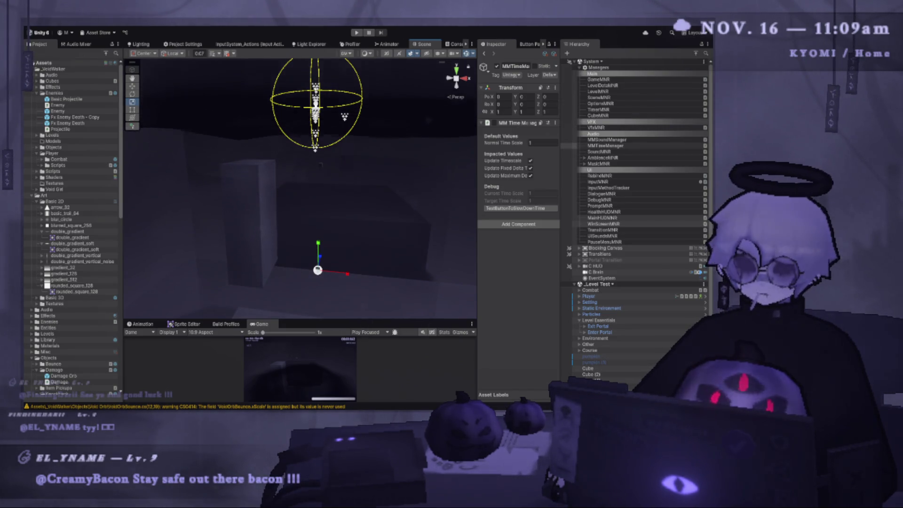
left_click_drag(301, 189, 296, 202)
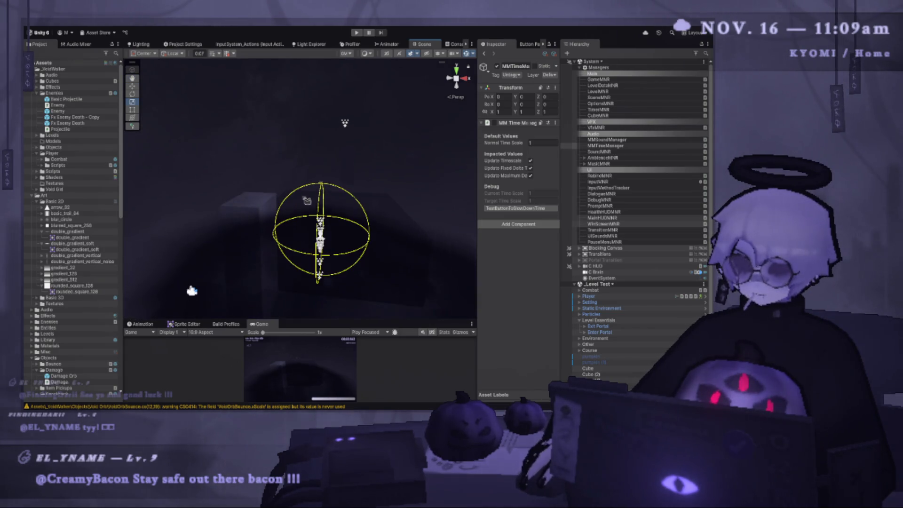
key("f")
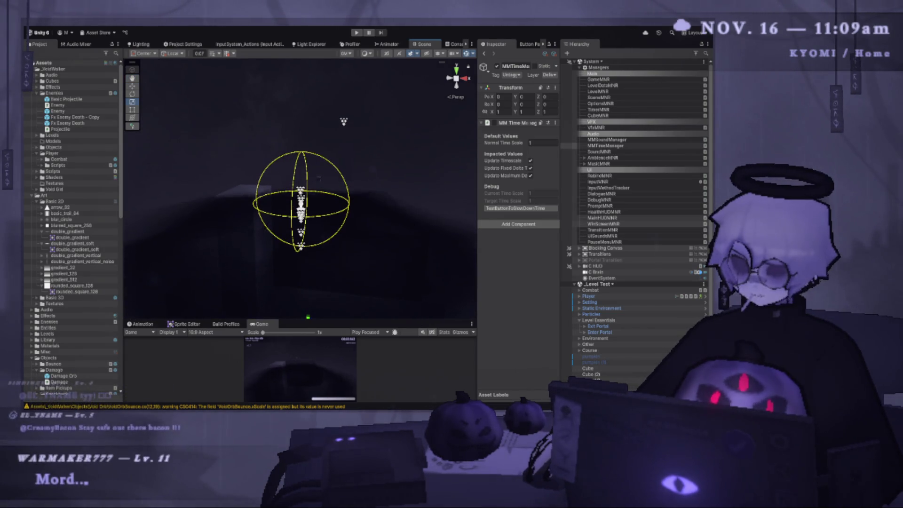
key("alt+Tab")
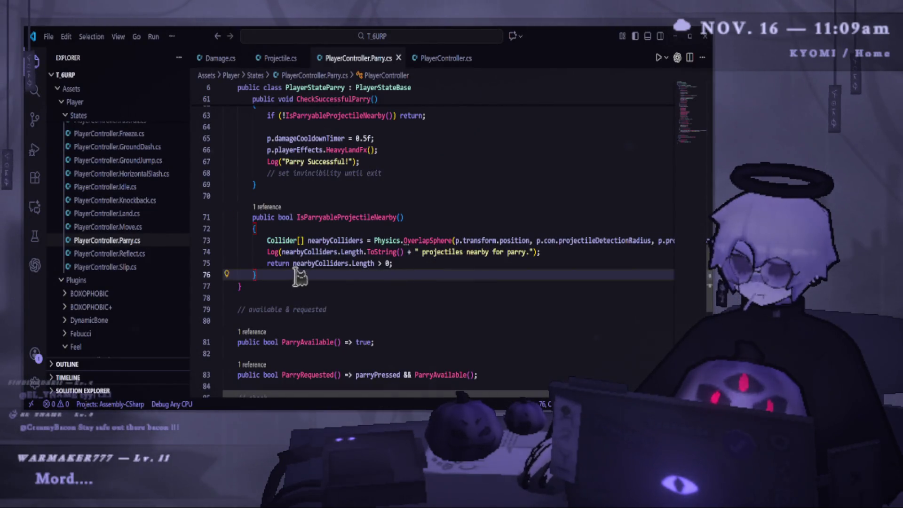
- Switch to PlayerController.cs and collapse the AlignToSlope method
left_click_drag(298, 276, 225, 217)
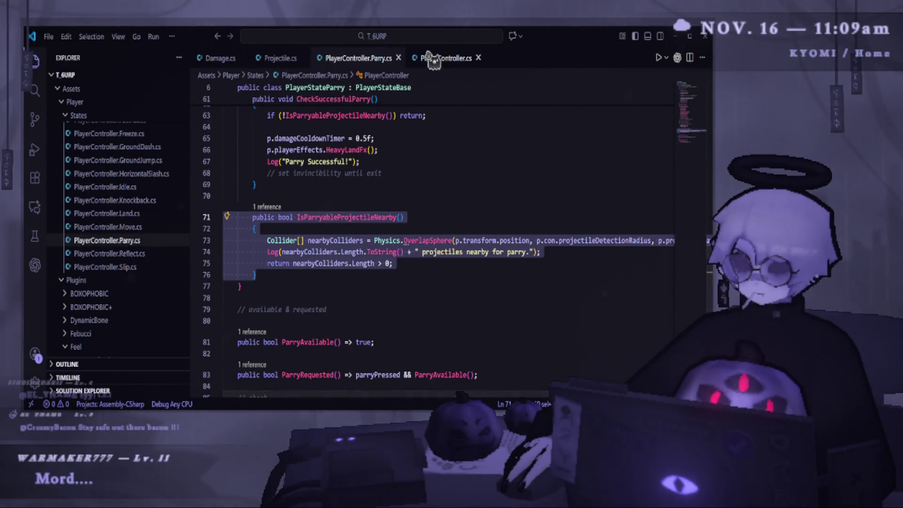
left_click(429, 58)
scroll(359, 272, "up", 10)
scroll(321, 275, "down", 5)
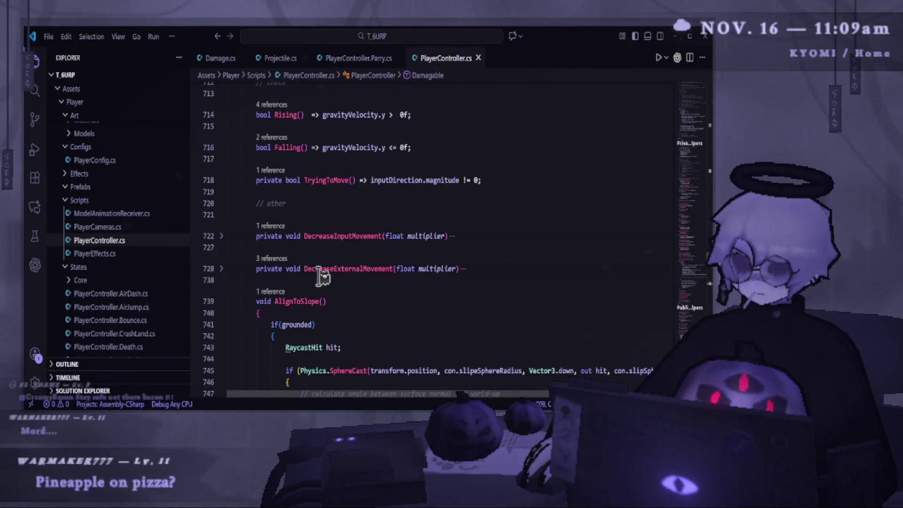
scroll(235, 235, "down", 1)
left_click(233, 258)
left_click(222, 280)
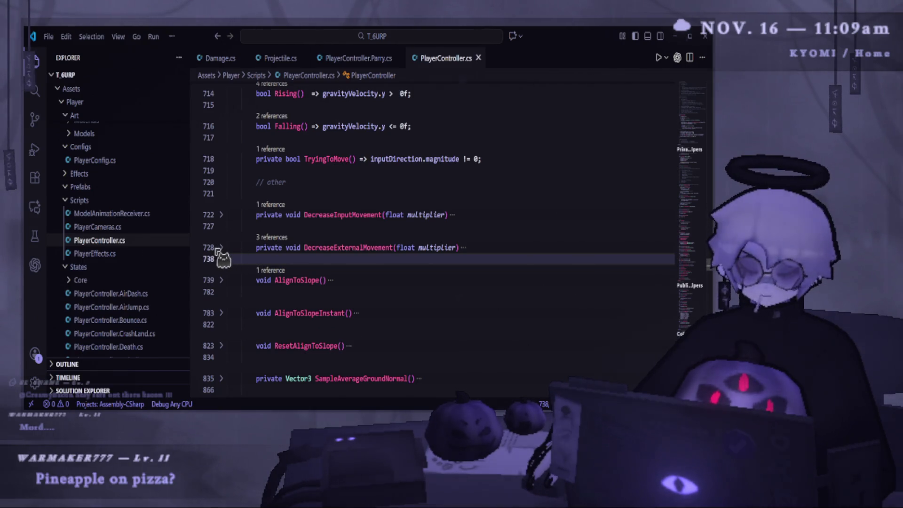
- Fold the Public Variables and Private Variables regions, leaving the Main region expanded
scroll(263, 282, "up", 15)
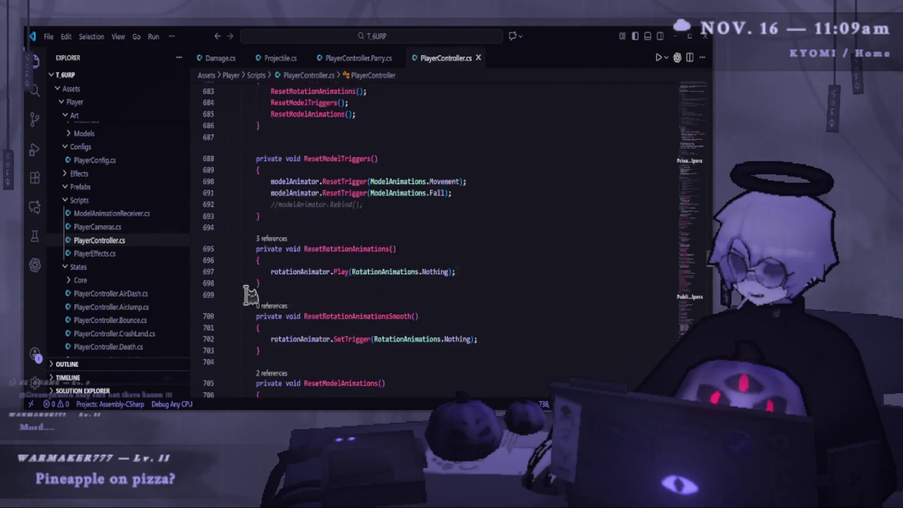
scroll(235, 323, "up", 20)
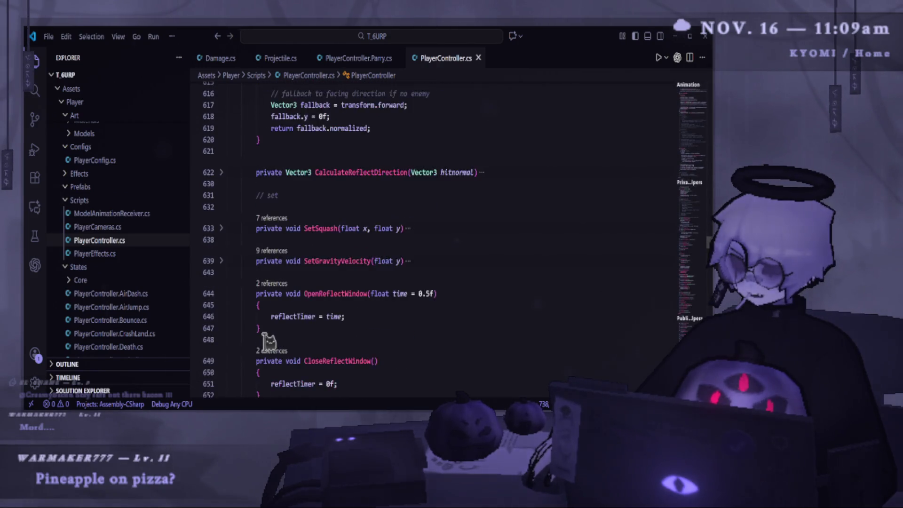
scroll(261, 344, "up", 13)
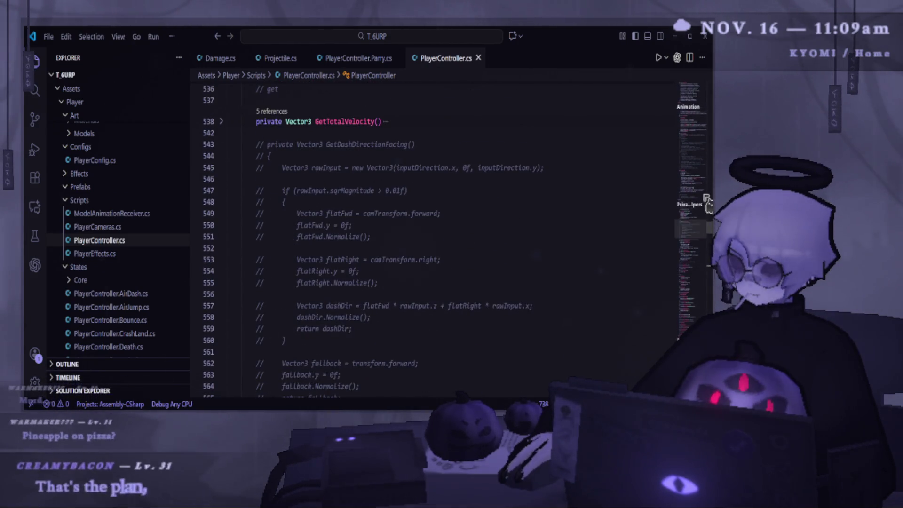
left_click_drag(708, 309, 704, 70)
scroll(369, 262, "down", 5)
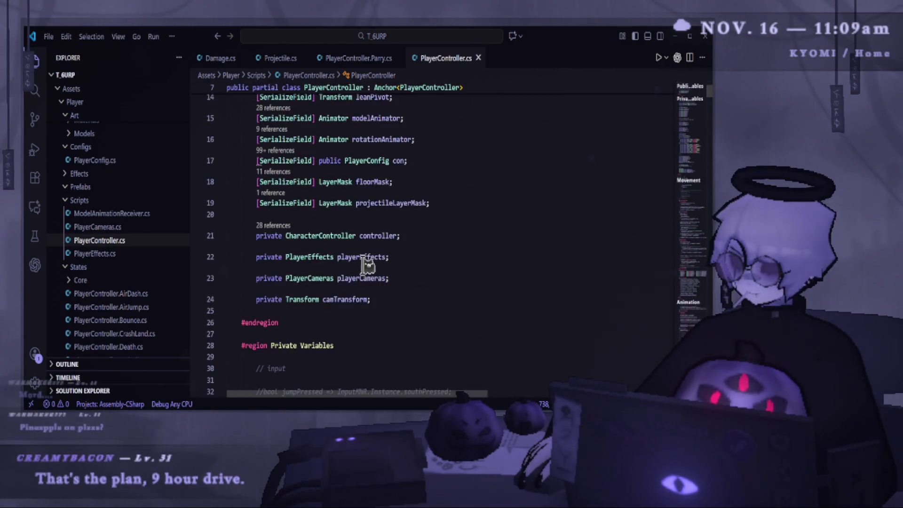
scroll(366, 278, "down", 15)
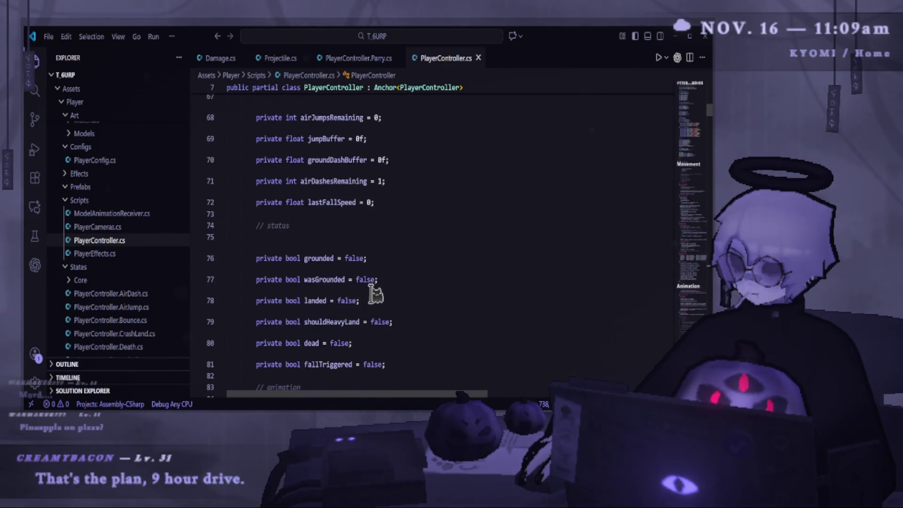
scroll(376, 263, "down", 8)
mouse_move(709, 119)
left_mouse_down()
mouse_move(710, 149)
mouse_move(710, 87)
left_mouse_up()
left_click(222, 189)
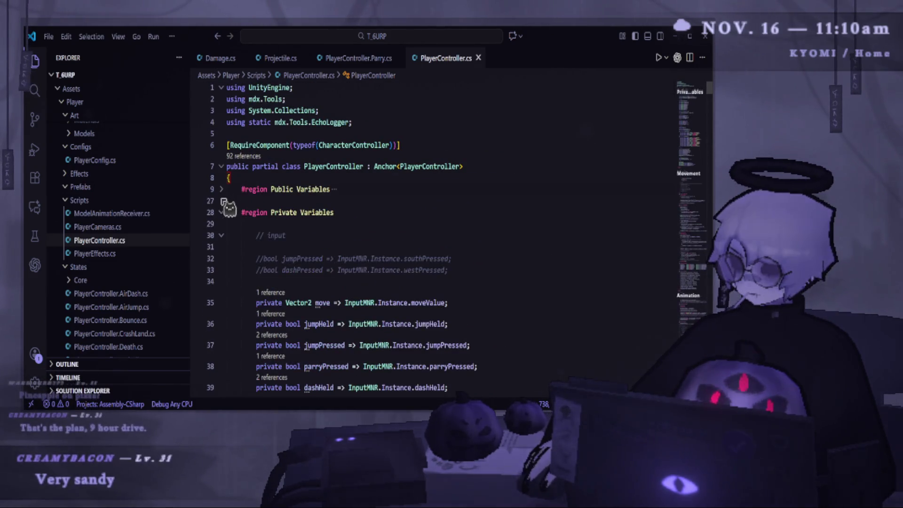
left_click(221, 212)
left_click(221, 235)
left_click(222, 235)
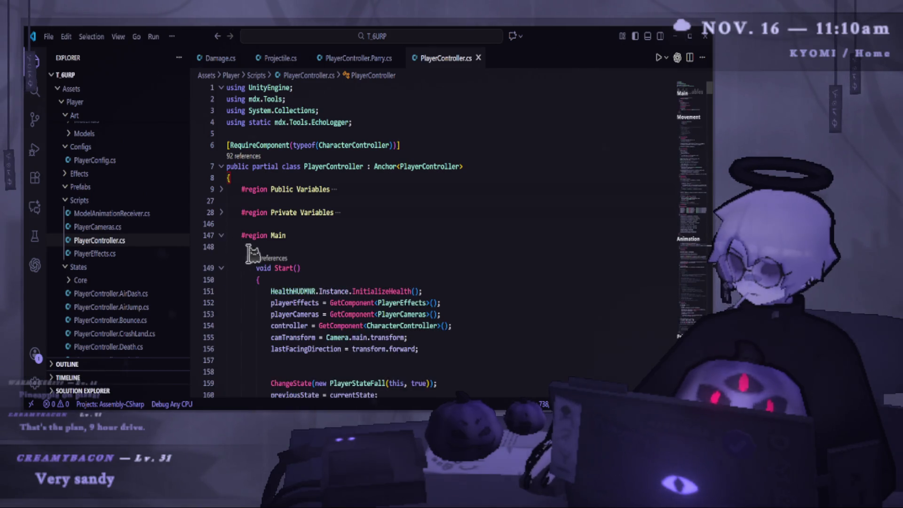
scroll(249, 249, "down", 5)
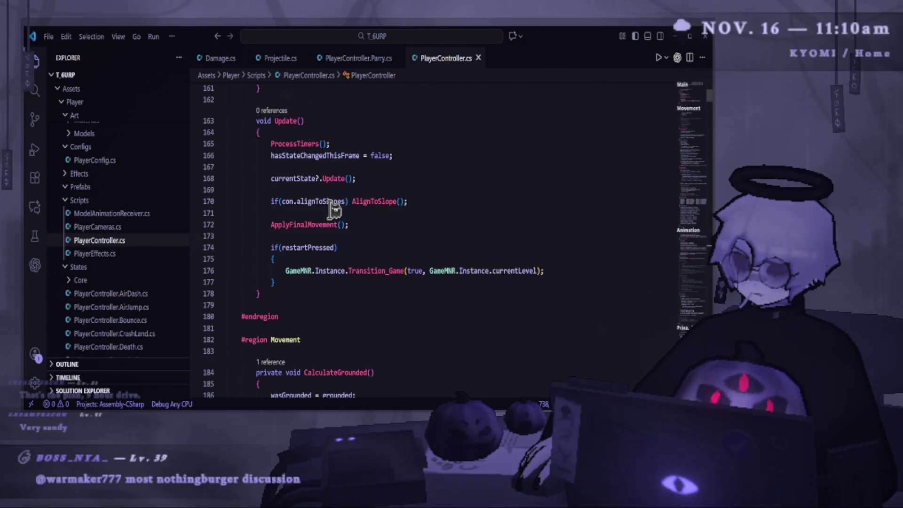
- Jump to the ProcessTimers method and add new lines after its closing brace
right_click(309, 143)
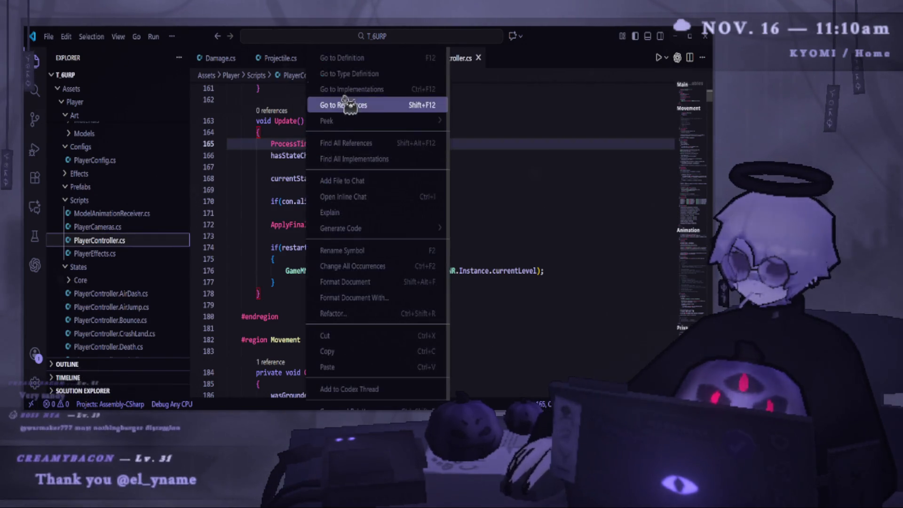
left_click(351, 105)
scroll(283, 211, "up", 4)
scroll(280, 219, "down", 12)
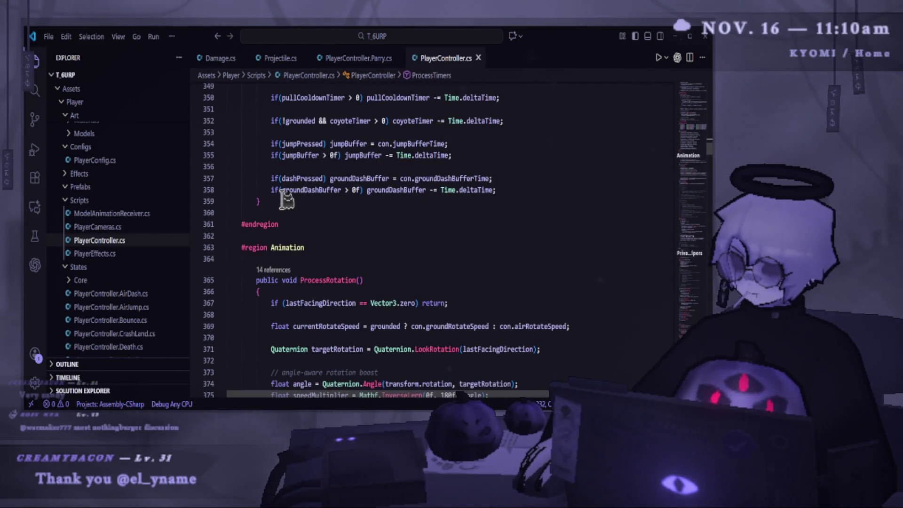
left_click(286, 201)
scroll(286, 201, "up", 20)
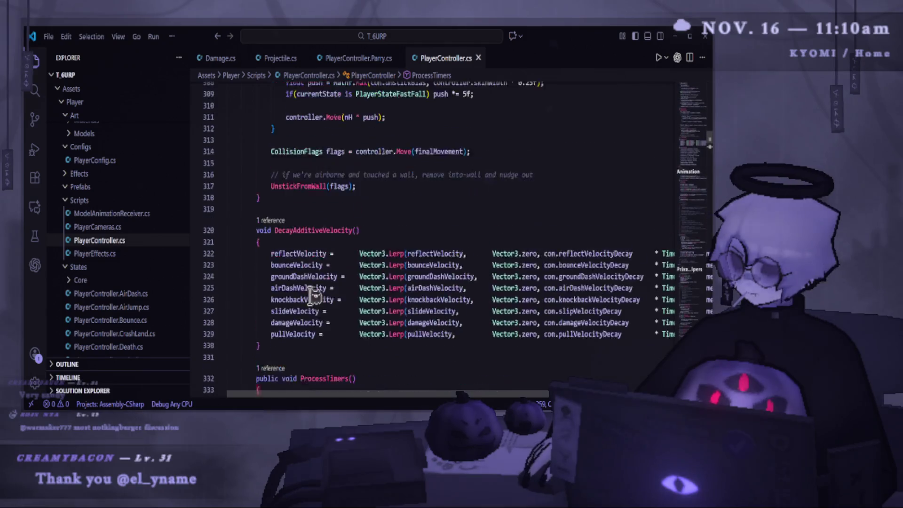
scroll(301, 332, "down", 20)
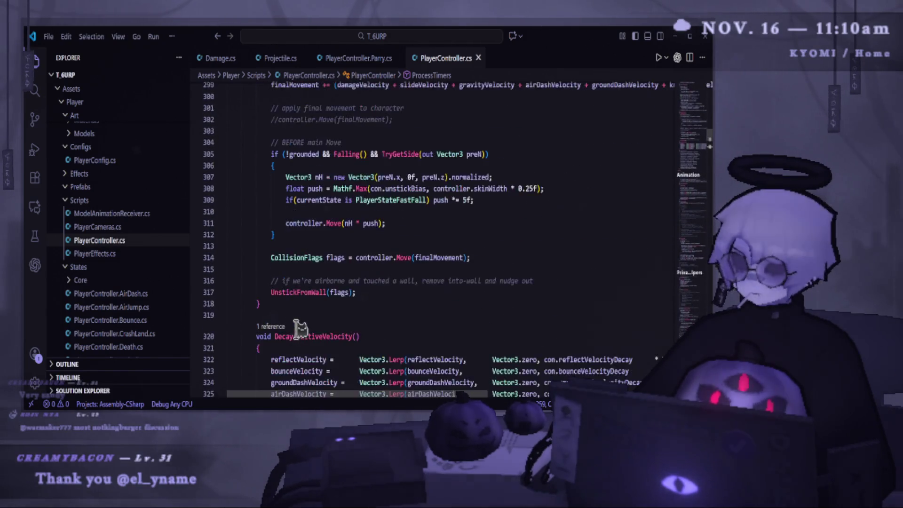
key("Return")
key("Return")
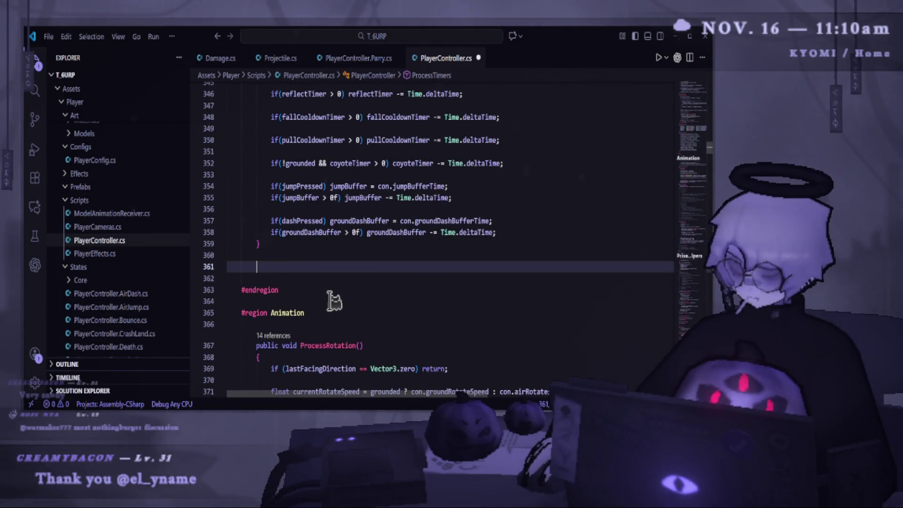
- Write an empty void ProcessTime() method below ProcessTimers
type("Process")
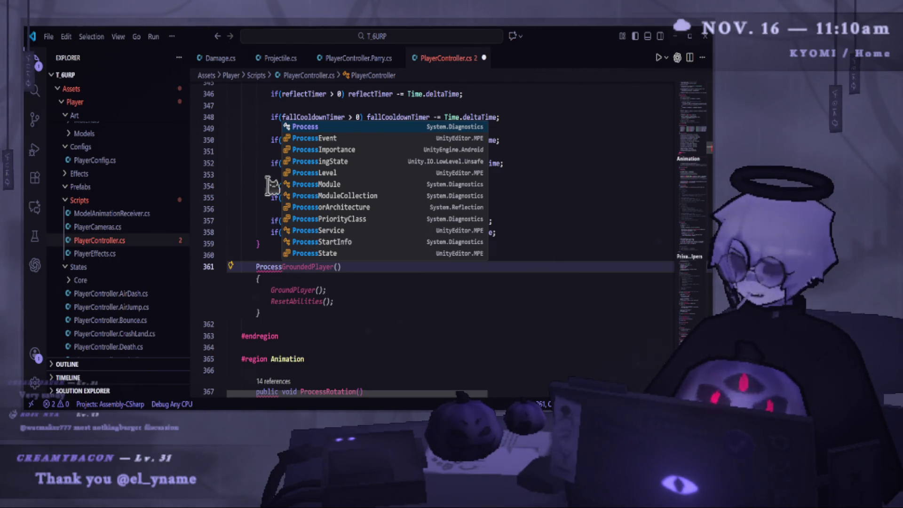
key("Escape")
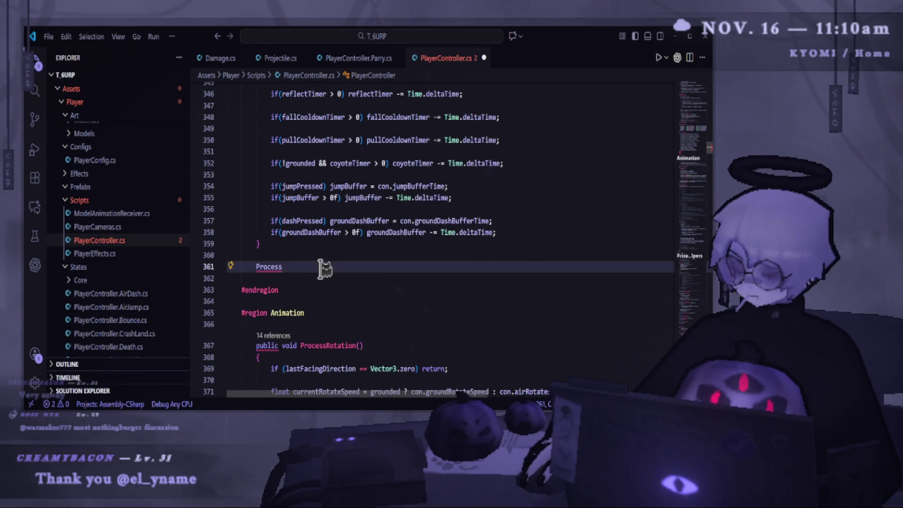
type("T")
key("BackSpace")
key("BackSpace")
key("BackSpace")
type("void ")
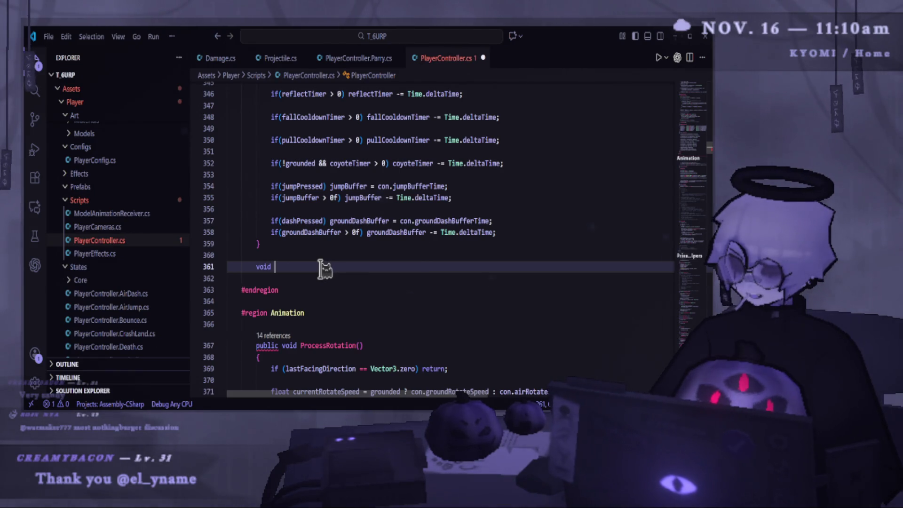
type("ProcessT")
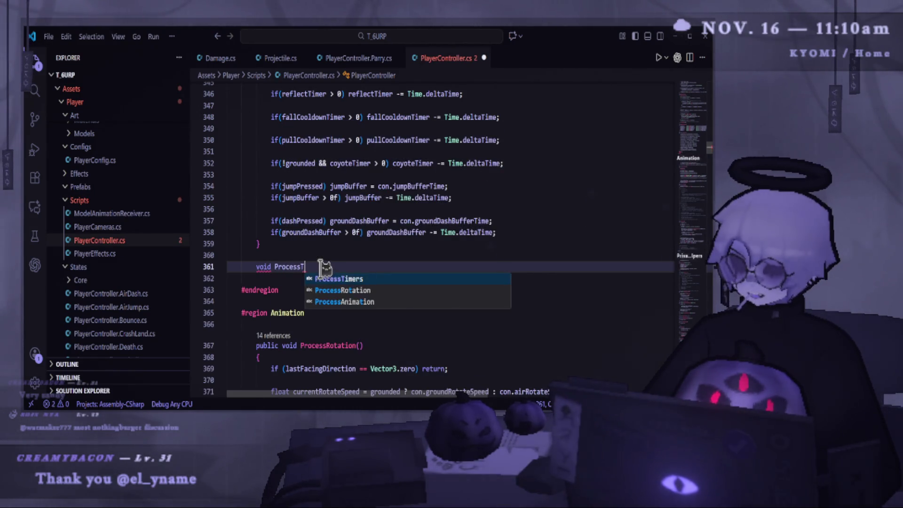
type("ime(")
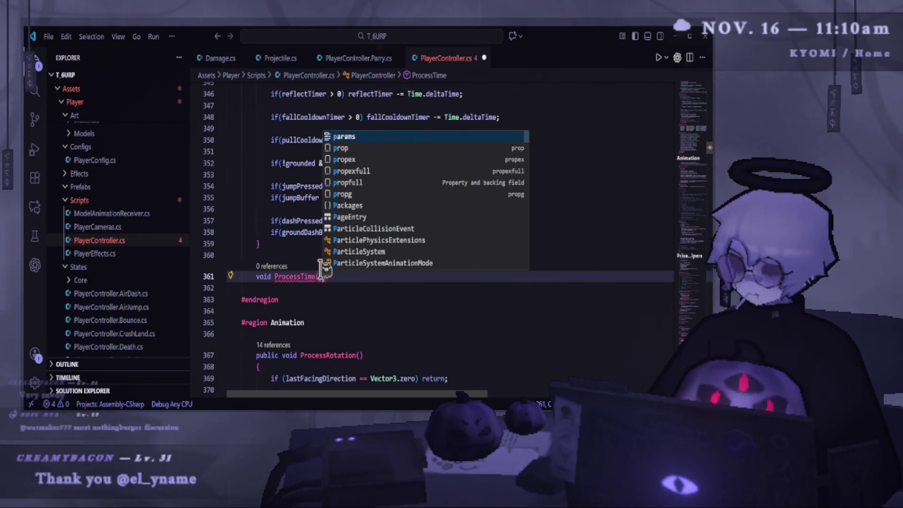
key("Return")
key("Return")
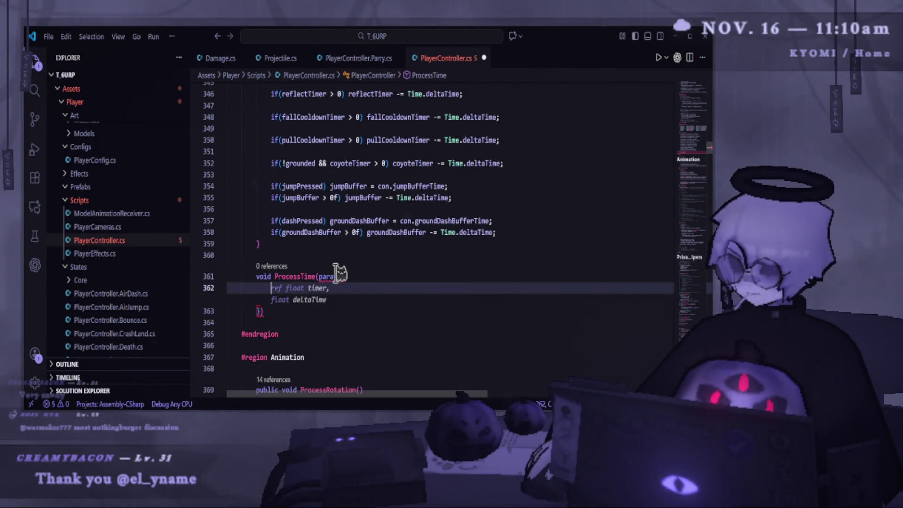
double_click(332, 276)
key("BackSpace")
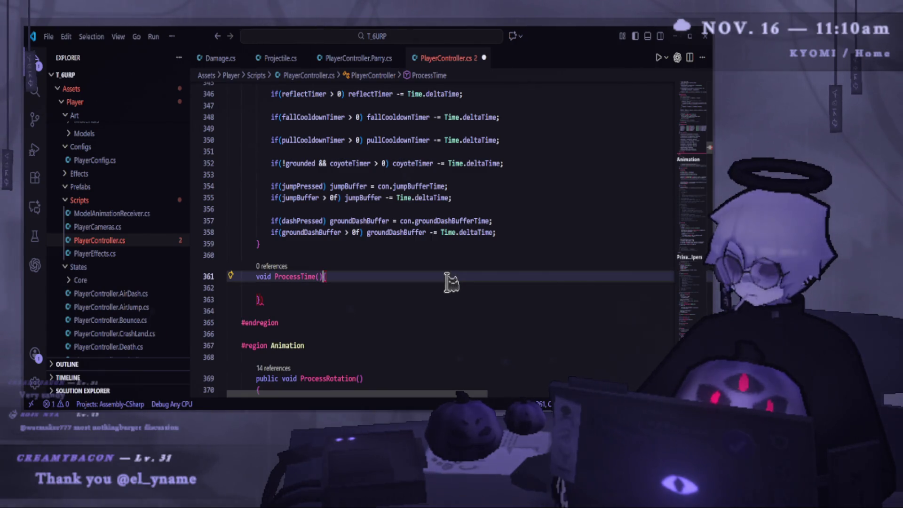
key("Down")
type("{")
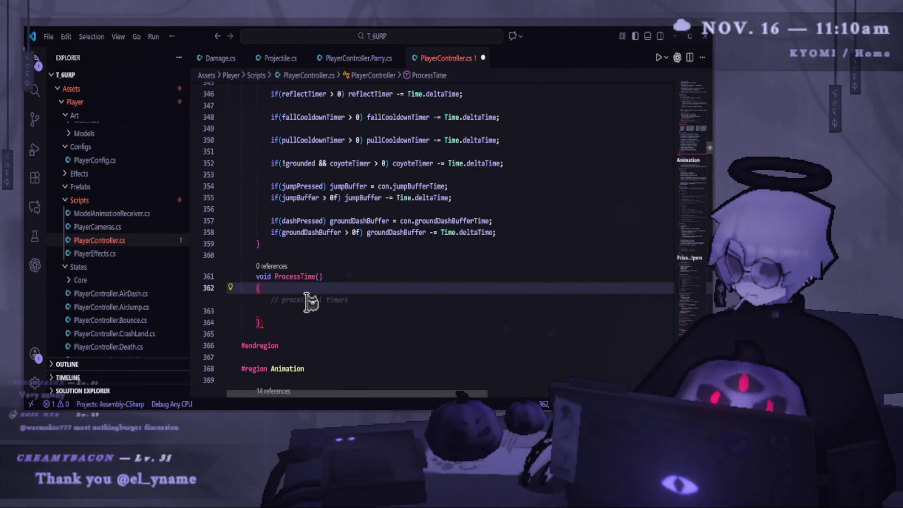
key("Return")
- Paste the IsParryableProjectileNearby method inside ProcessTime and outdent it
left_click(298, 322)
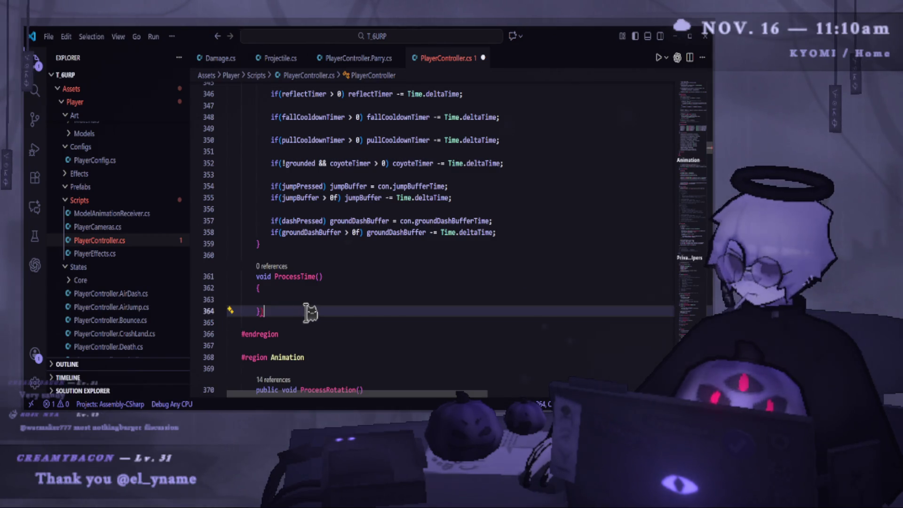
left_click(296, 287)
key("Return")
key("ctrl+v")
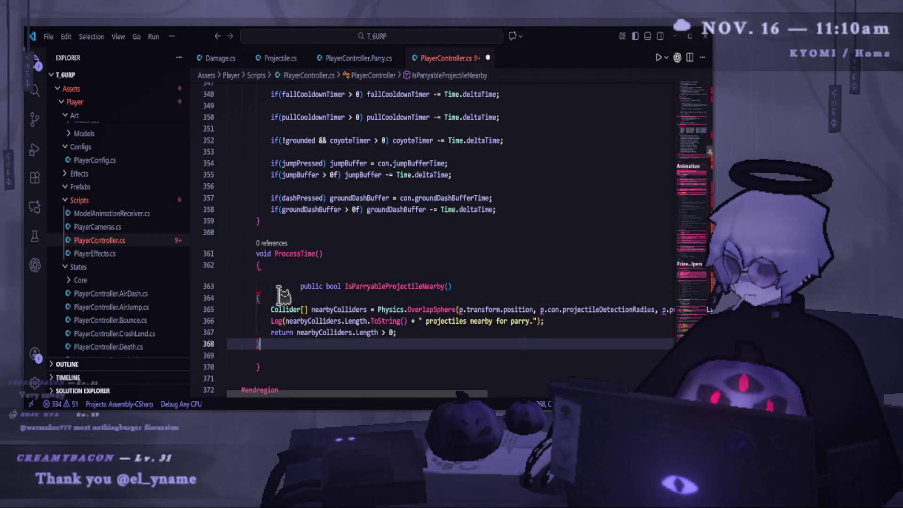
left_click_drag(279, 345, 226, 298)
left_click(313, 287)
key("shift+Tab")
key("shift+Tab")
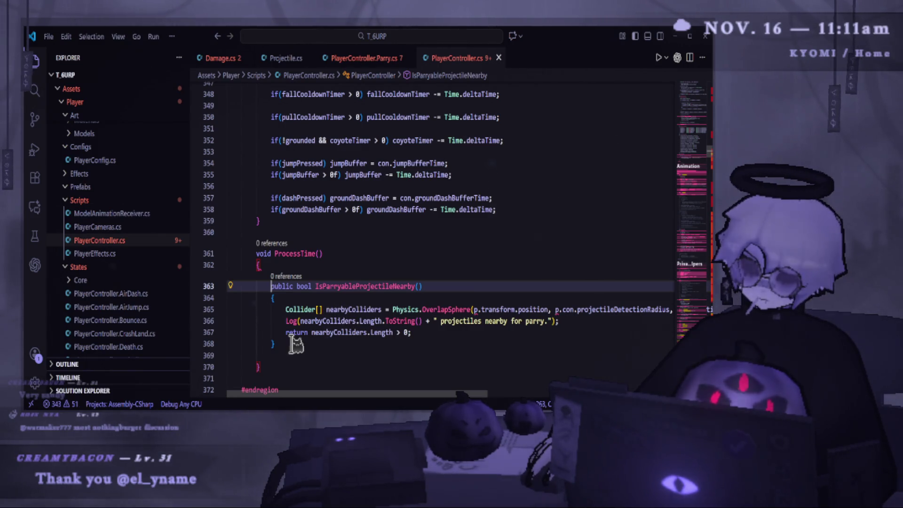
- Select and delete the whole ProcessTime block, including leftover blank lines
left_click_drag(296, 345, 195, 288)
left_click_drag(278, 363, 229, 260)
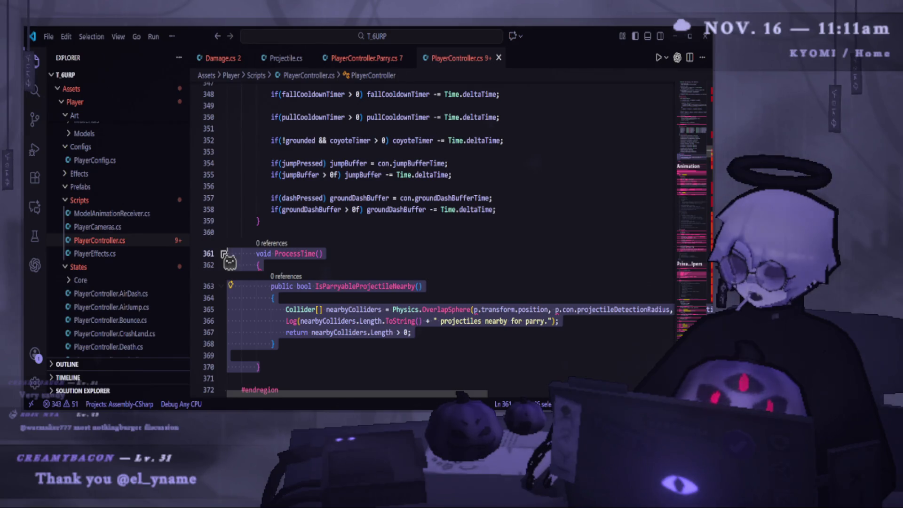
key("Delete")
key("BackSpace")
key("BackSpace")
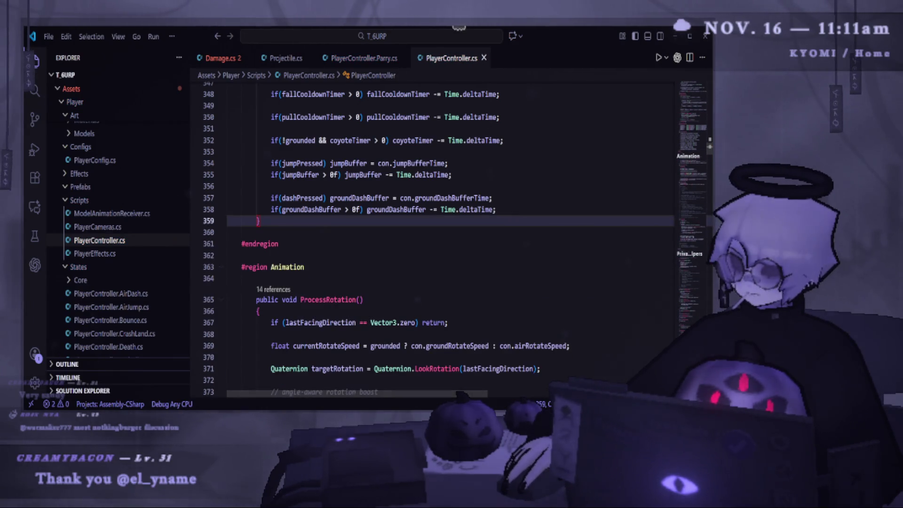
- Minimize VS Code to bring Unity back with the MM Time Manager settings showing
left_click(678, 38)
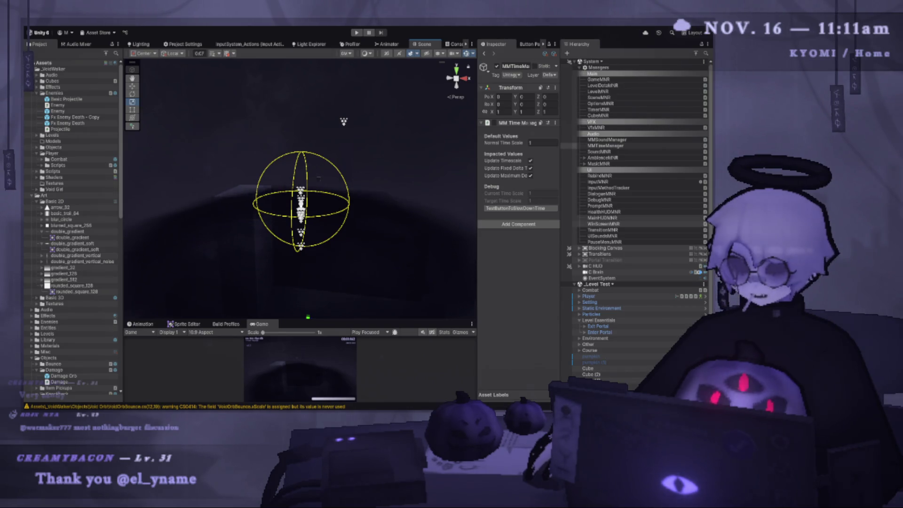
key("alt+Tab")
key("alt+Tab")
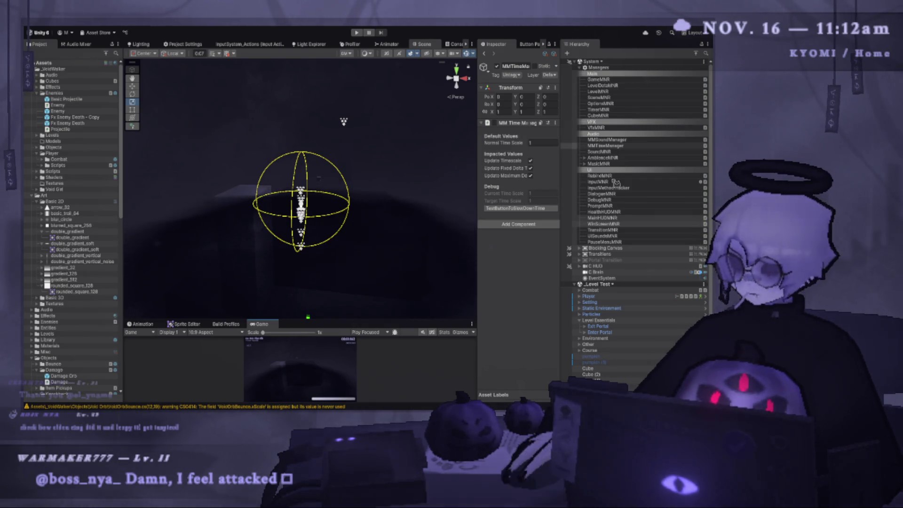
- Collapse Level Essentials and inspect Enter Portal, Static Environment and Gradient Fog in the scene
left_click(579, 321)
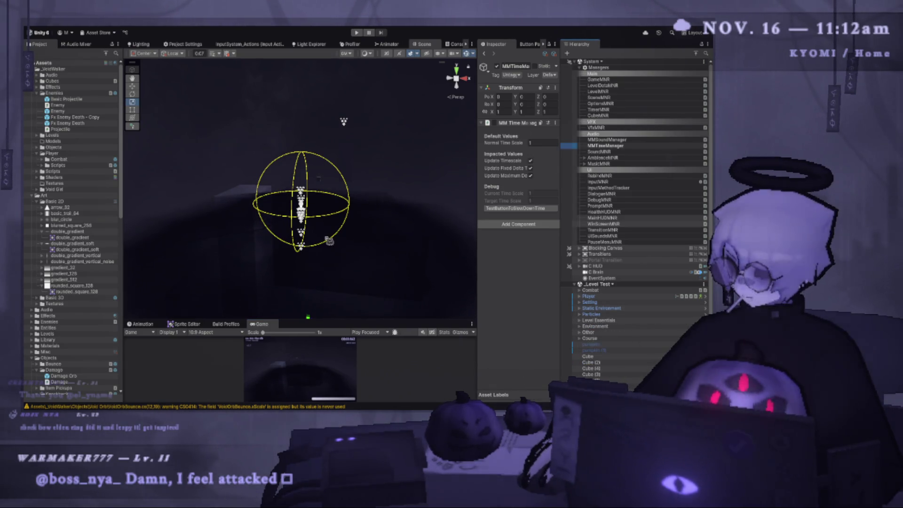
scroll(351, 165, "up", 5)
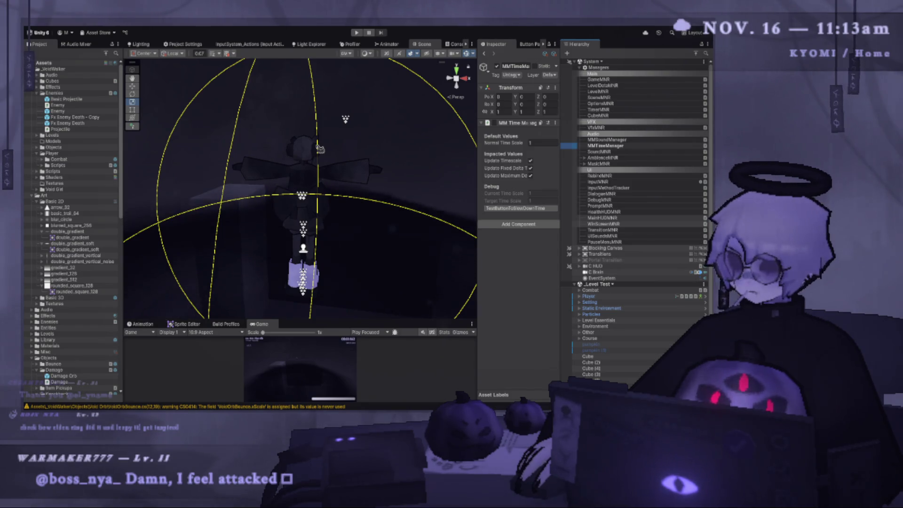
scroll(326, 201, "up", 5)
left_click(325, 201)
scroll(326, 201, "down", 10)
left_click(284, 176)
scroll(252, 149, "up", 6)
left_click_drag(380, 156, 389, 150)
scroll(393, 155, "up", 3)
scroll(389, 154, "down", 3)
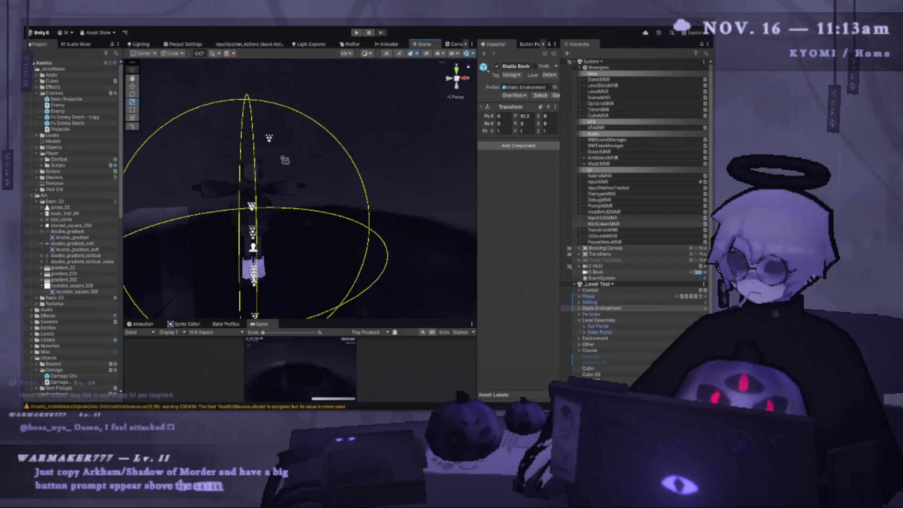
left_click(285, 161)
left_click_drag(285, 161, 329, 122)
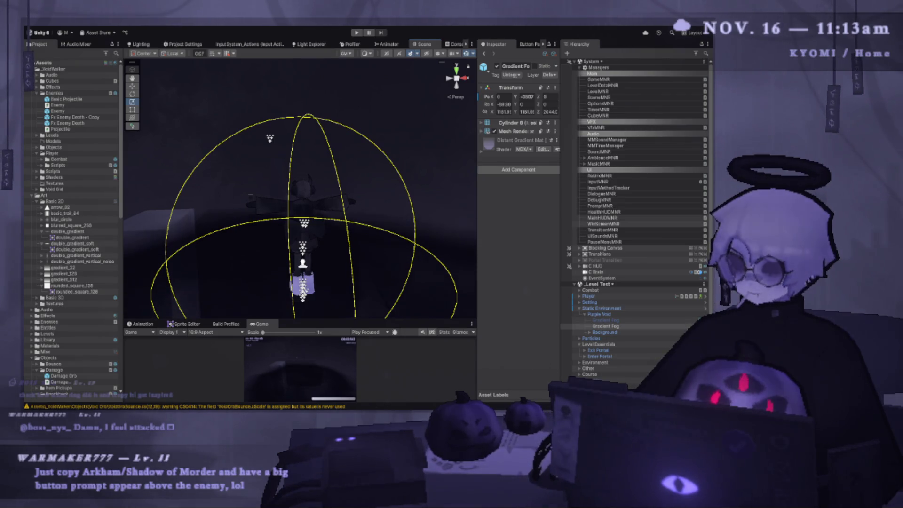
- Widen the Inspector, then create an empty child object under Player
left_click_drag(476, 136, 429, 126)
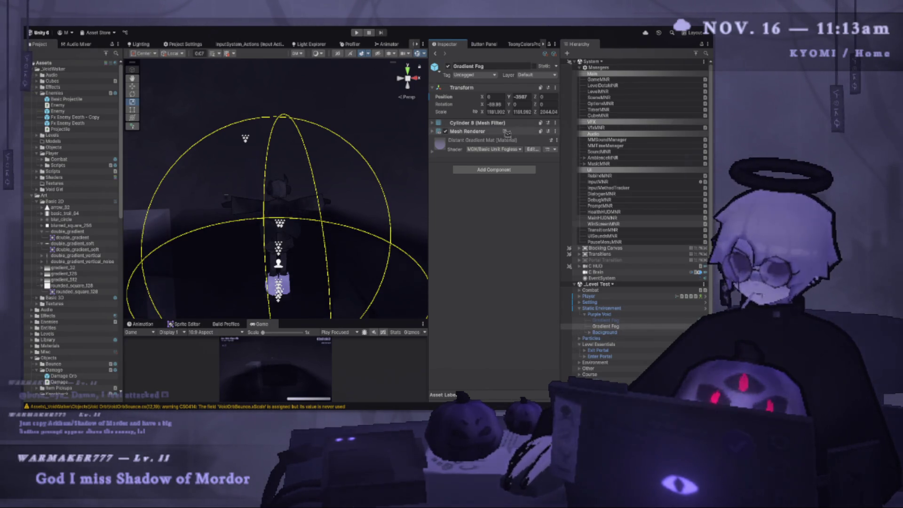
left_click(604, 298)
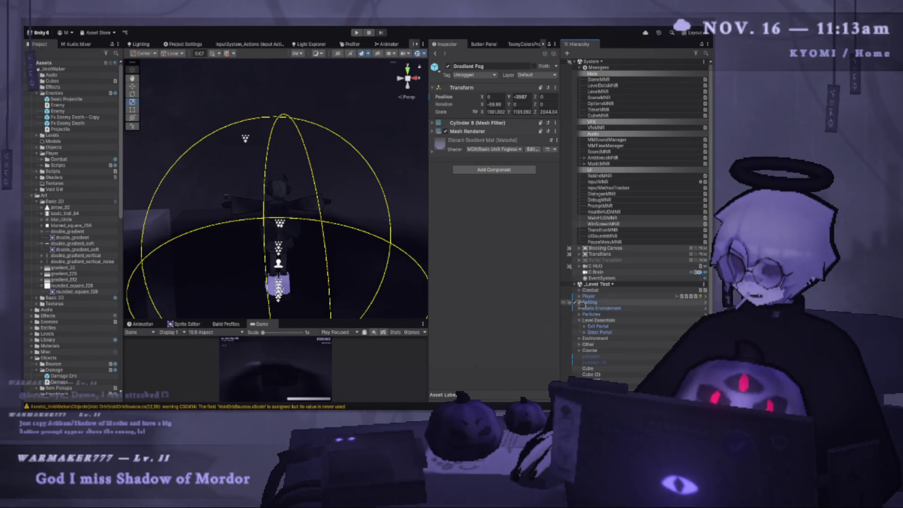
left_click(600, 295)
key("alt+shift+n")
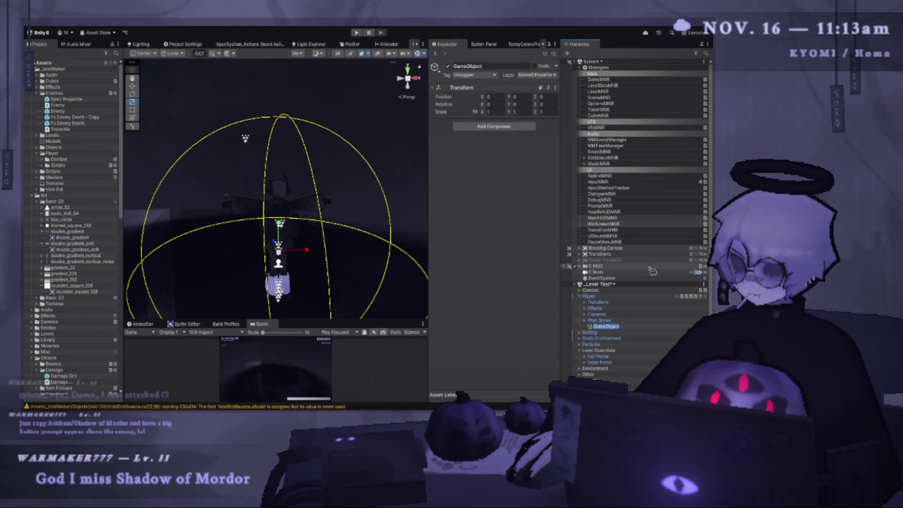
- Name the child Colliders, scale its Sphere to about 4.03, and make its collider a trigger
type("Colliders")
key("Return")
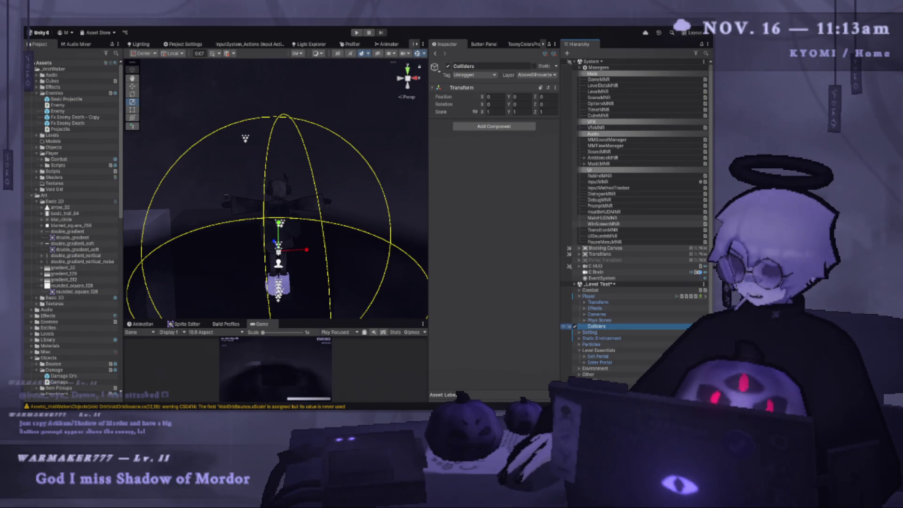
scroll(140, 113, "down", 3)
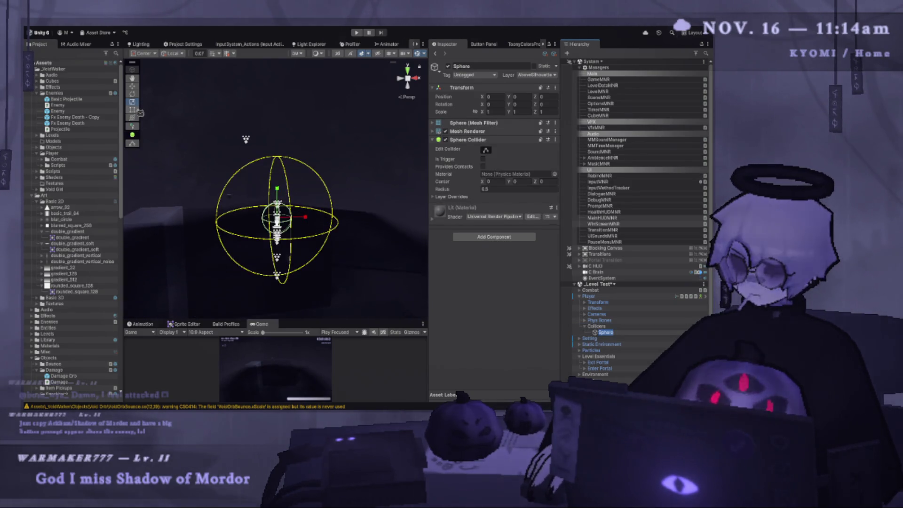
mouse_move(277, 217)
left_mouse_down()
mouse_move(490, 261)
mouse_move(414, 246)
mouse_move(437, 256)
left_mouse_up()
mouse_move(278, 220)
left_mouse_down()
mouse_move(353, 217)
mouse_move(299, 214)
mouse_move(305, 230)
mouse_move(278, 212)
left_mouse_up()
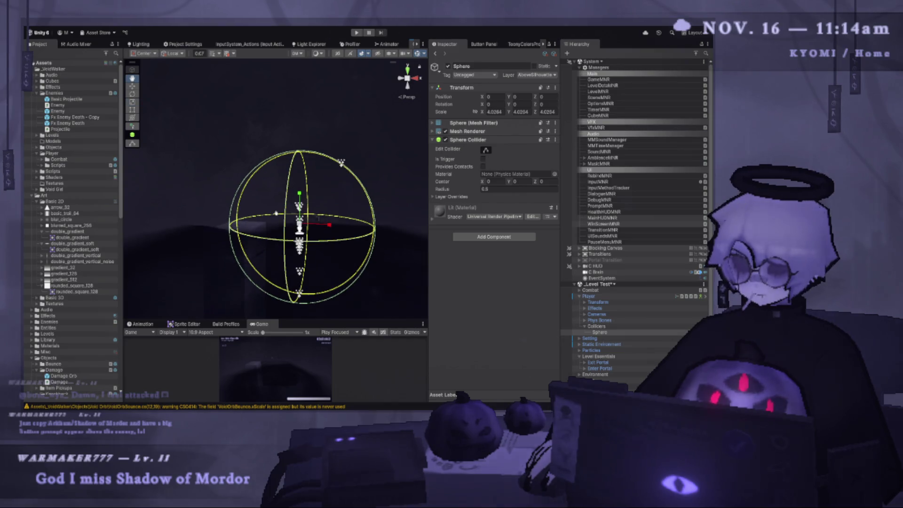
left_click(483, 159)
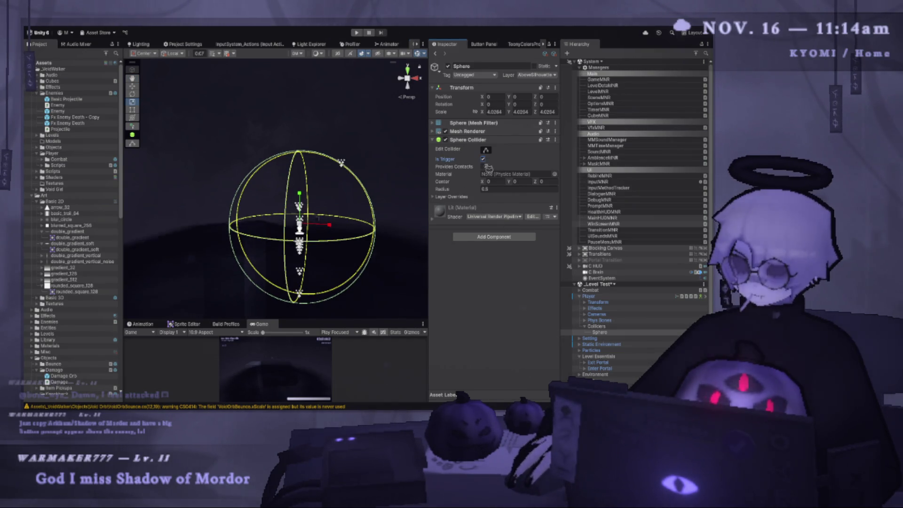
- Remove the Sphere's mesh components, then collapse Enemies and expand the Combat assets folder
left_click(555, 132)
left_click(576, 153)
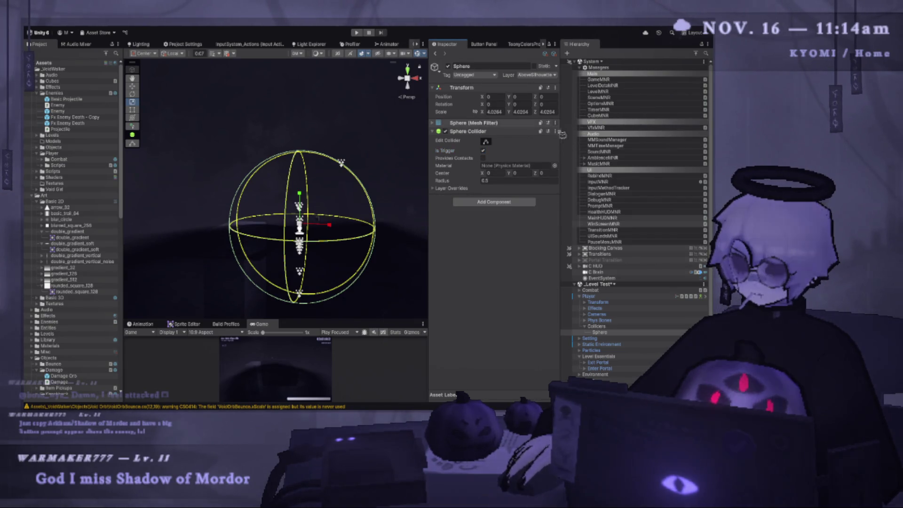
scroll(335, 199, "up", 5)
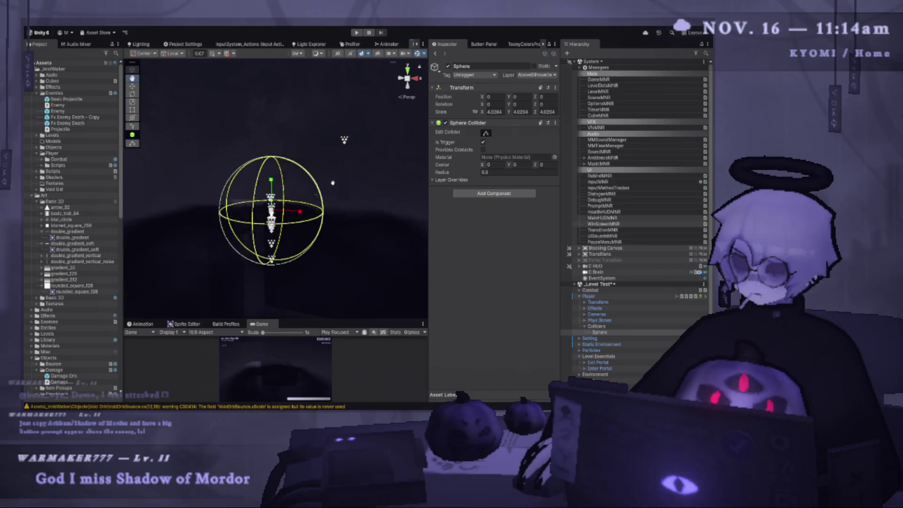
scroll(275, 188, "down", 3)
scroll(296, 218, "up", 3)
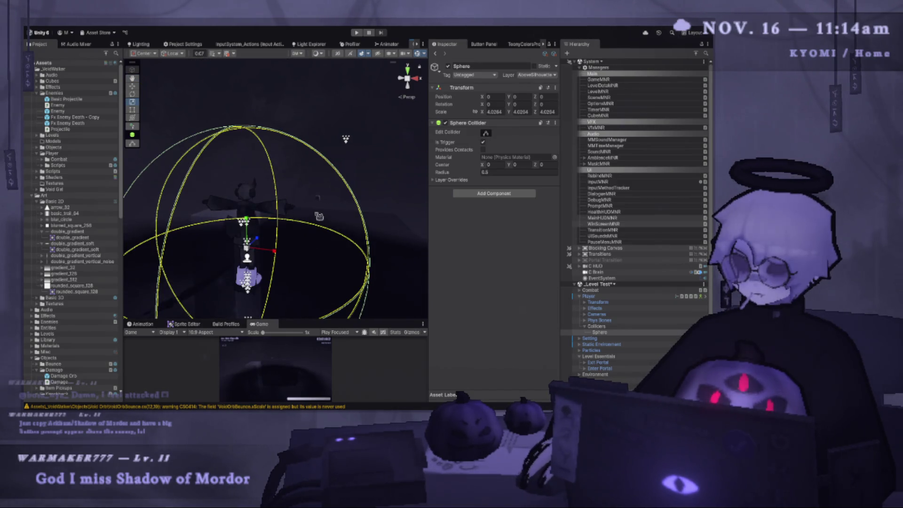
left_click_drag(295, 218, 379, 202)
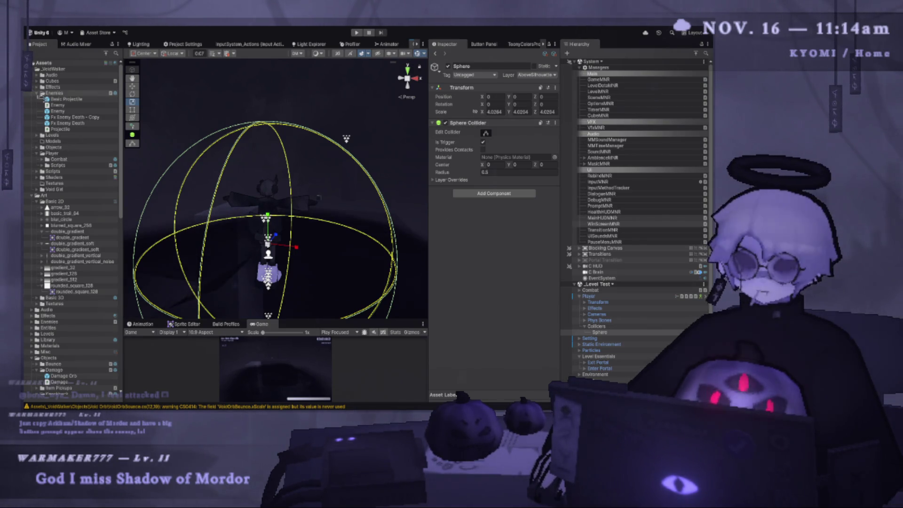
left_click(37, 93)
left_click(42, 123)
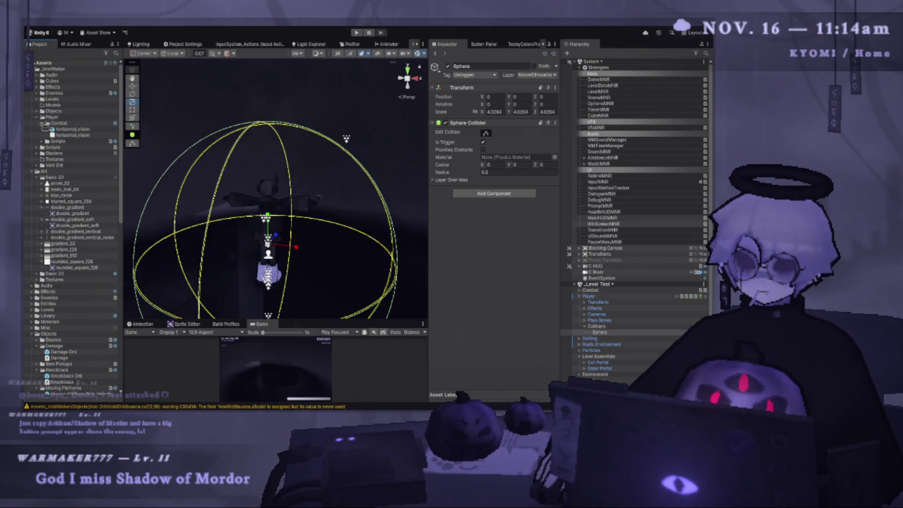
- Name the new Combat script ParryWindow and open it in VS Code
left_click(43, 141)
left_click(56, 141)
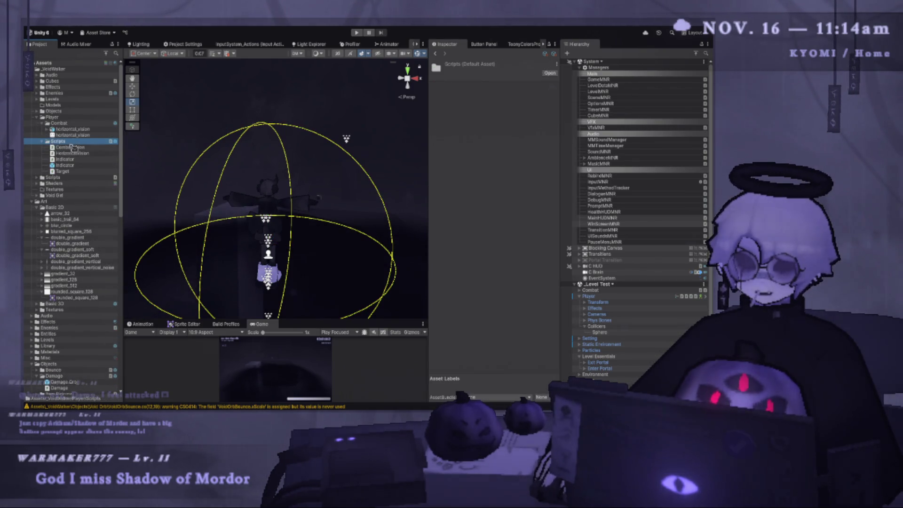
type("Parry")
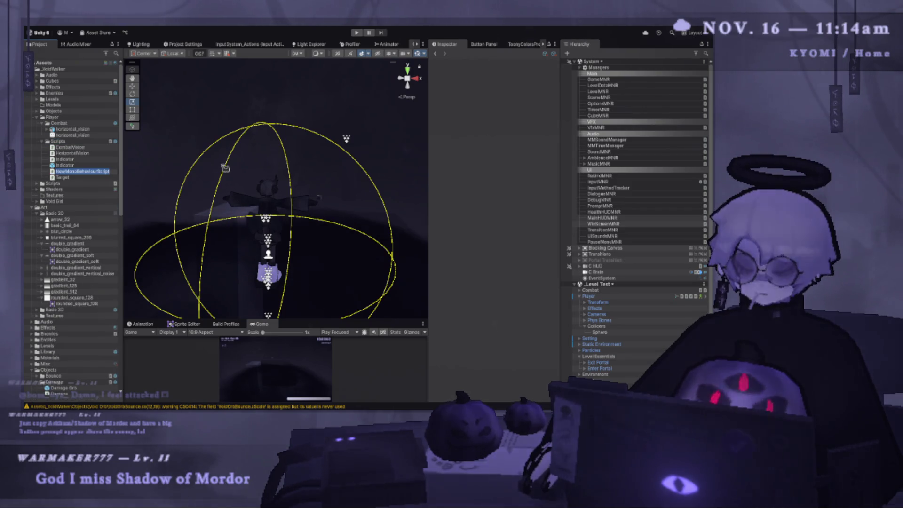
key("BackSpace")
key("BackSpace")
key("BackSpace")
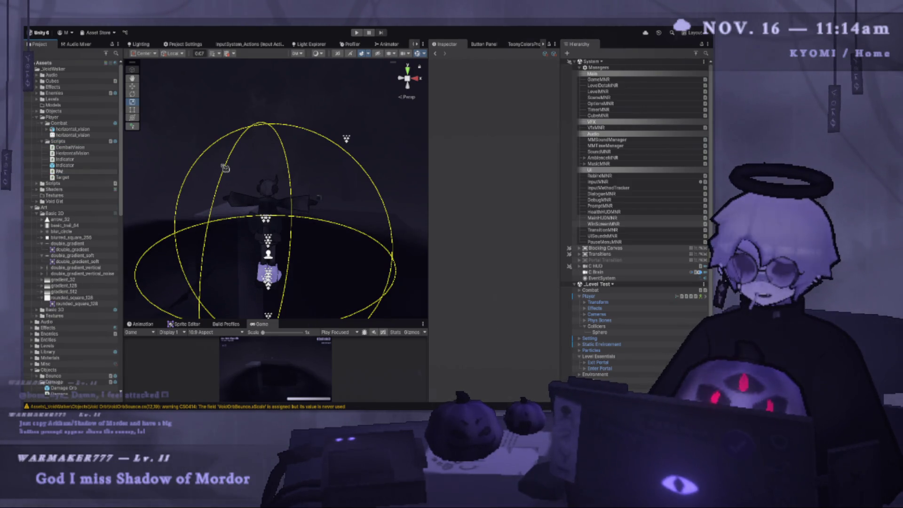
type("rryWindow")
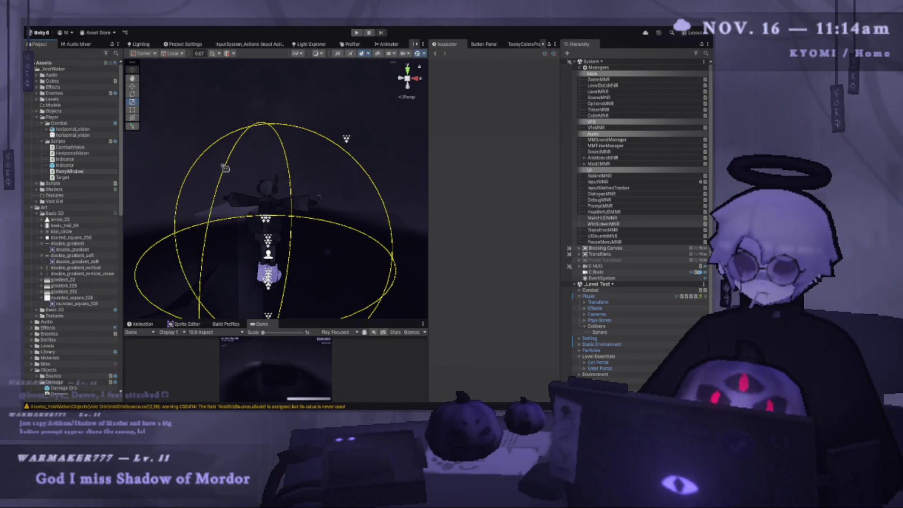
key("Return")
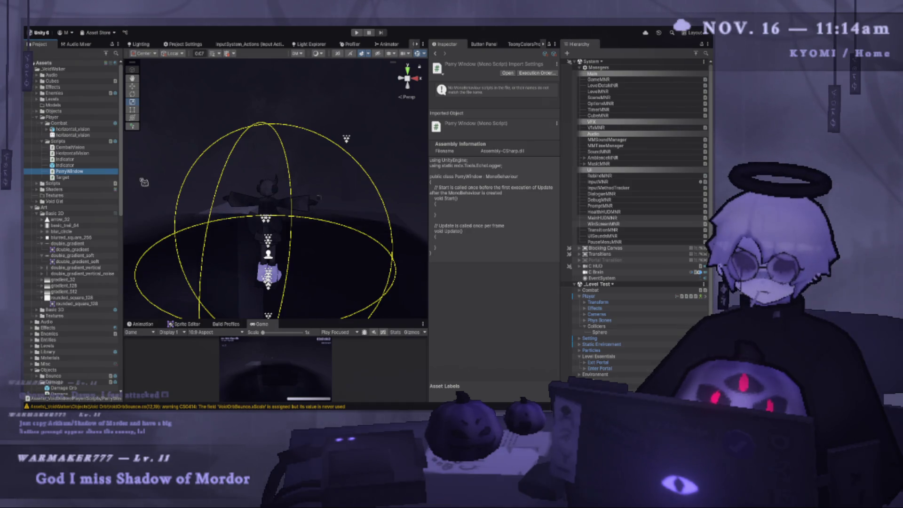
double_click(85, 173)
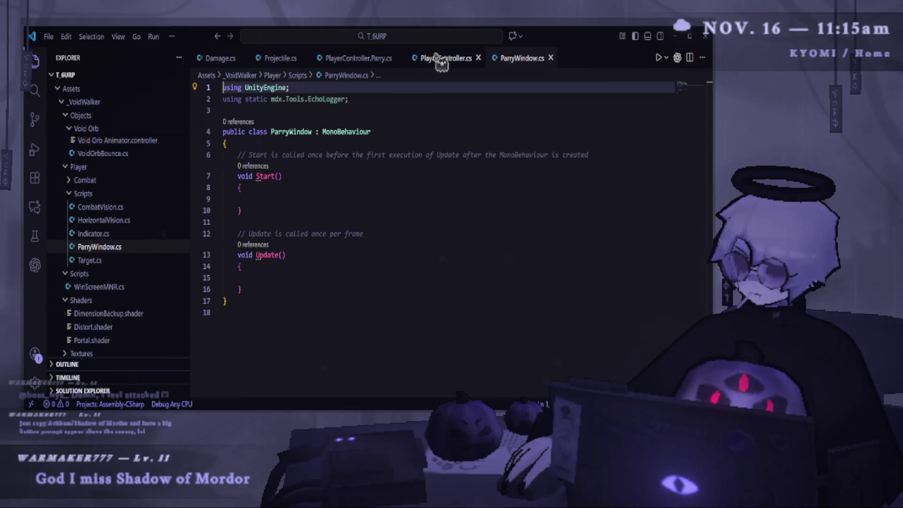
- Delete the Start and Update template comments from ParryWindow.cs
left_click(358, 58)
left_click(325, 241)
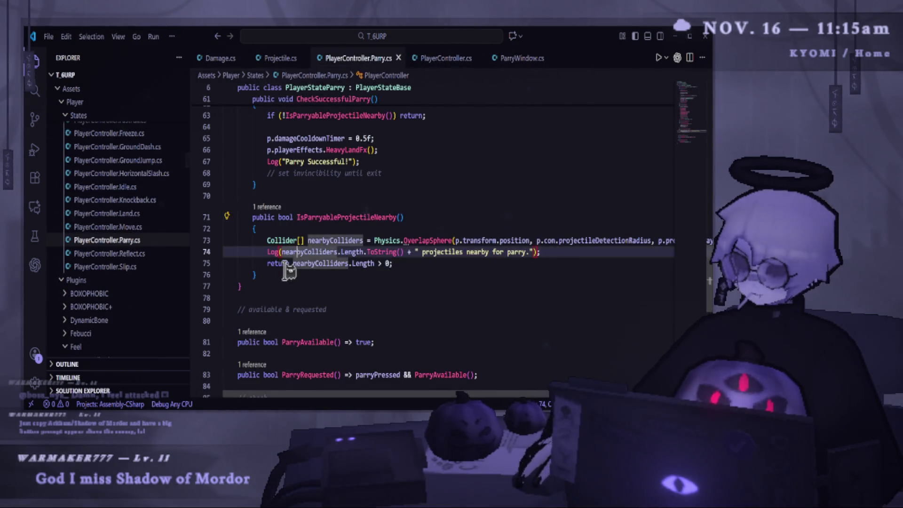
left_click(517, 58)
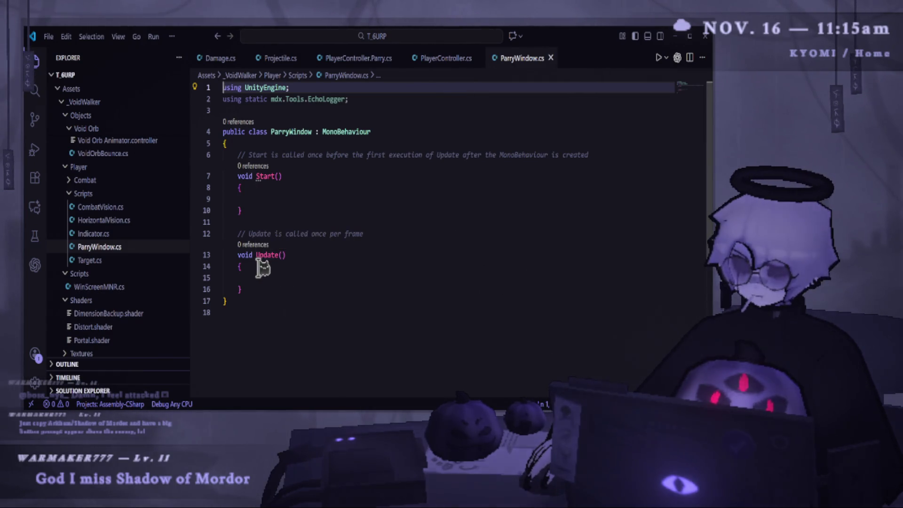
left_click(282, 298)
left_click_drag(374, 233, 222, 233)
key("BackSpace")
key("BackSpace")
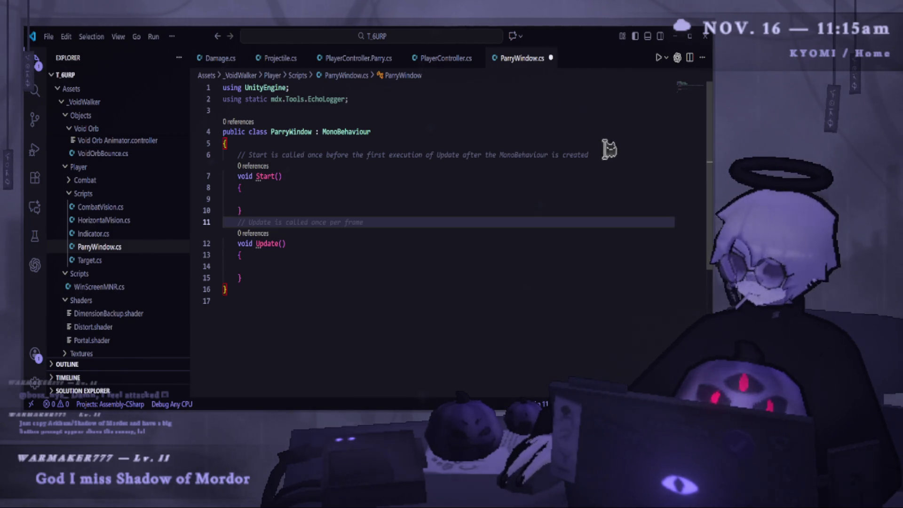
left_click_drag(588, 155, 221, 155)
key("BackSpace")
key("BackSpace")
- Replace the Update method with a void OnTriggerStay handler from Copilot's suggestion
left_click(322, 187)
left_click(316, 254)
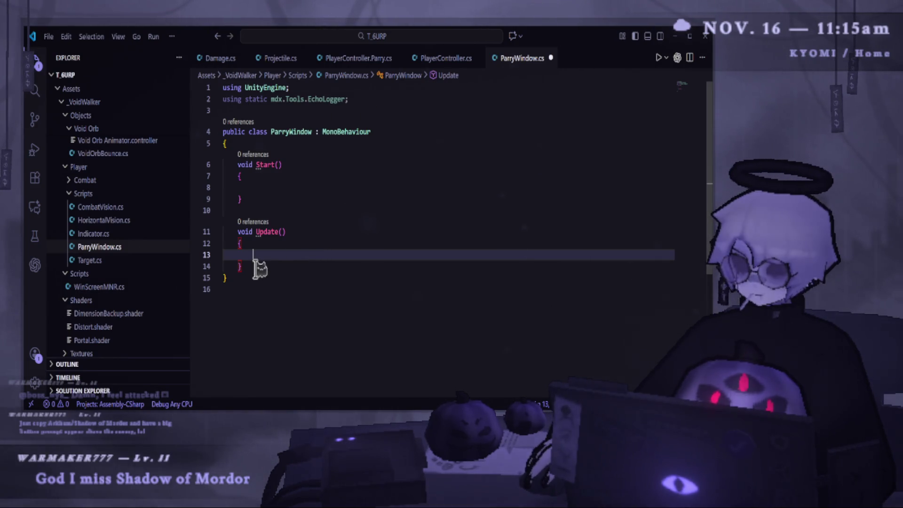
left_click_drag(254, 266, 225, 231)
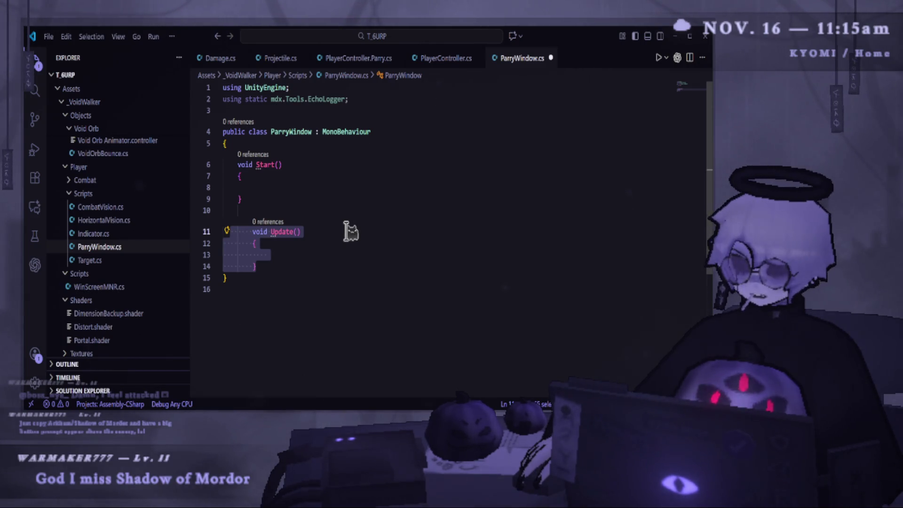
type("o")
key("BackSpace")
key("Tab")
type("On")
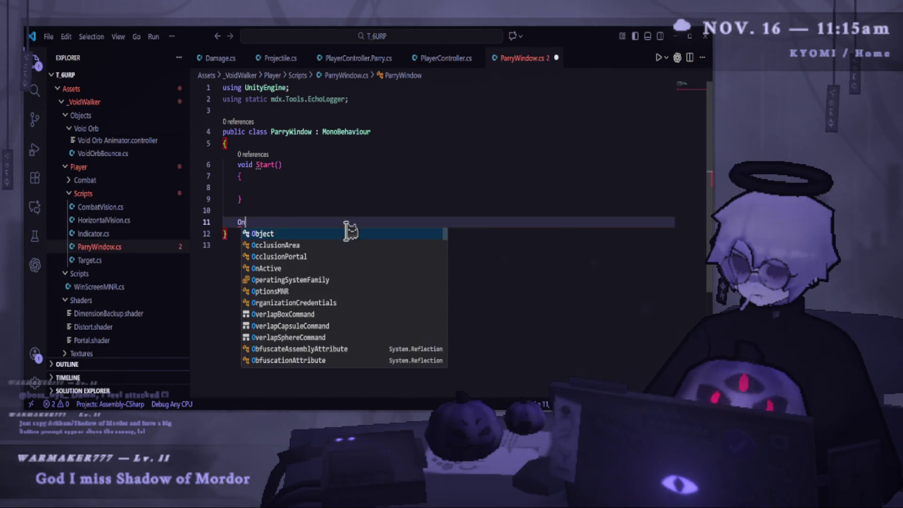
type("Trigger")
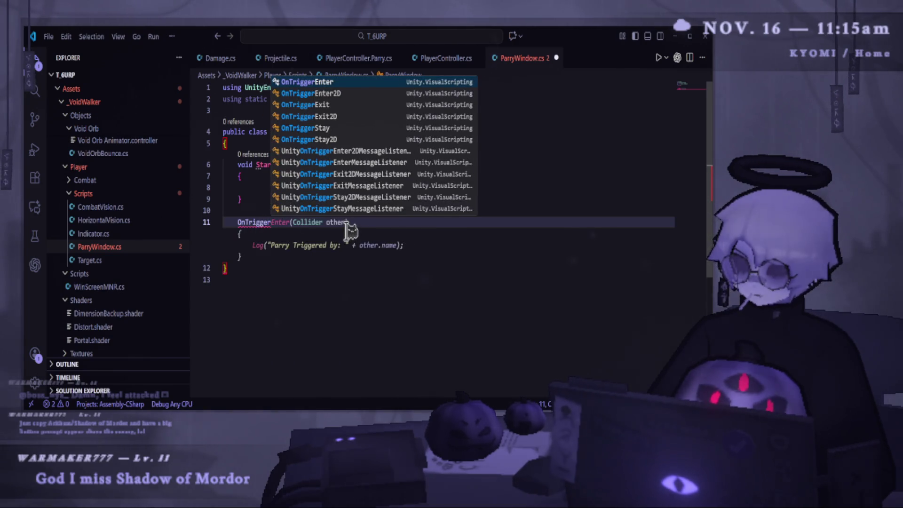
type("Stay")
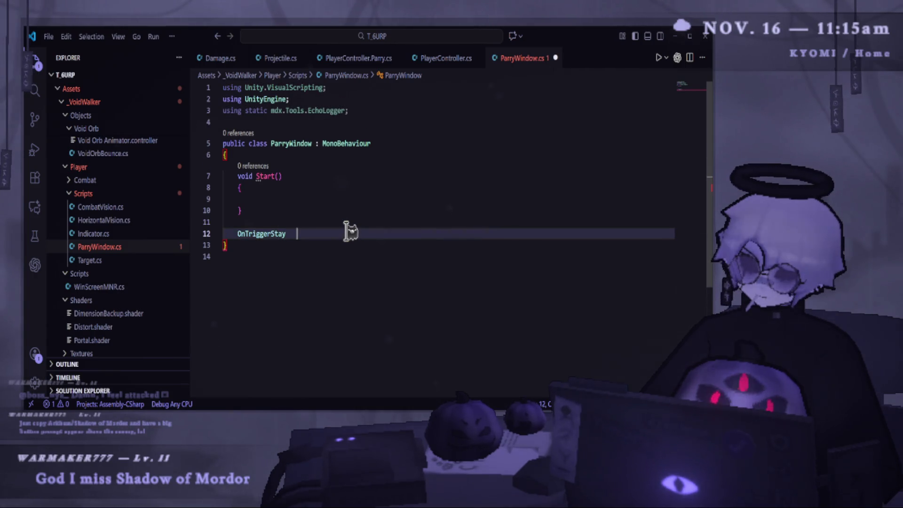
key("Tab")
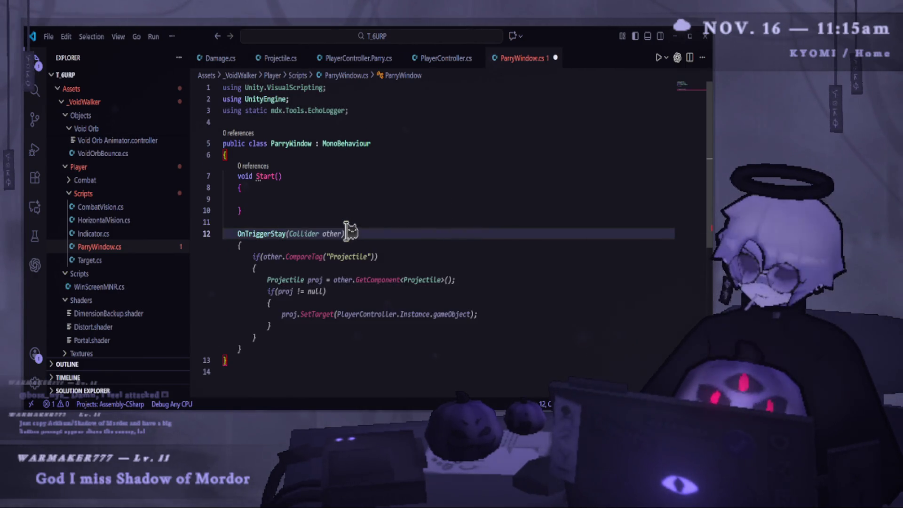
key("Tab")
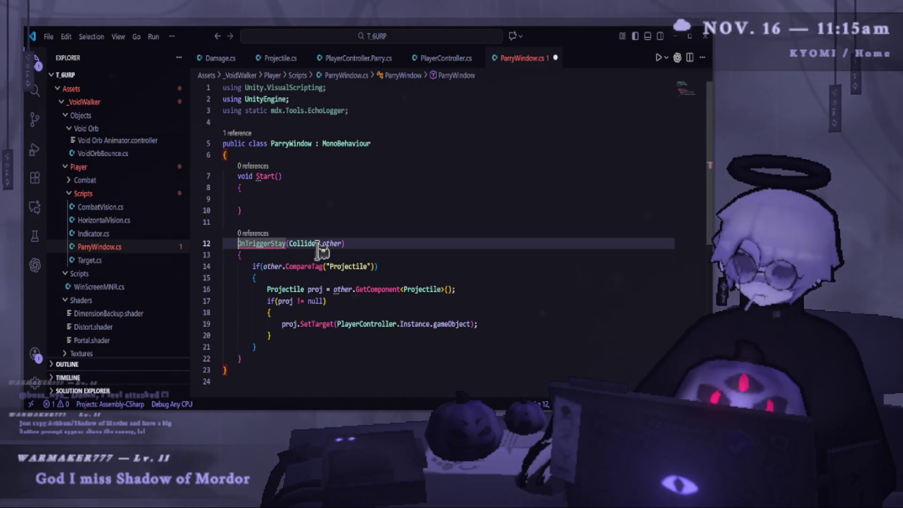
type("void")
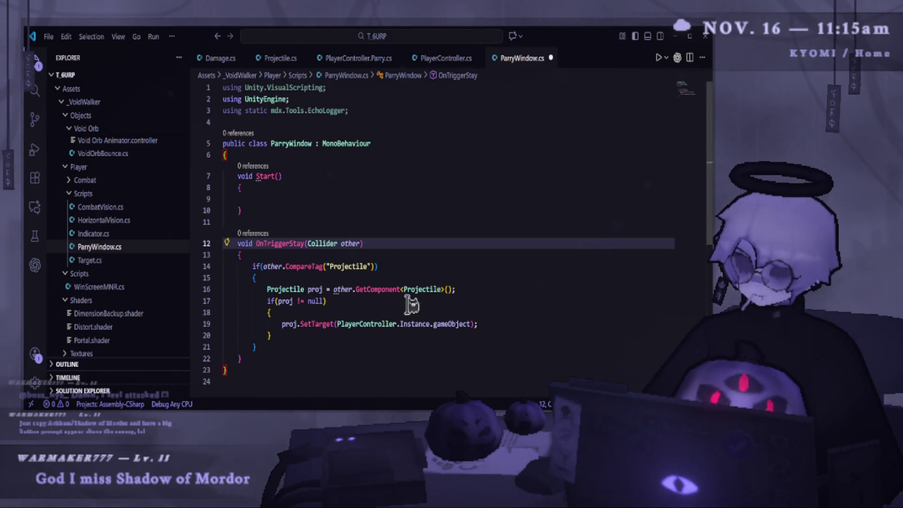
- Paste the IsParryableProjectileNearby code over the projectile check on lines 16–20
left_click(388, 346)
left_click(356, 267)
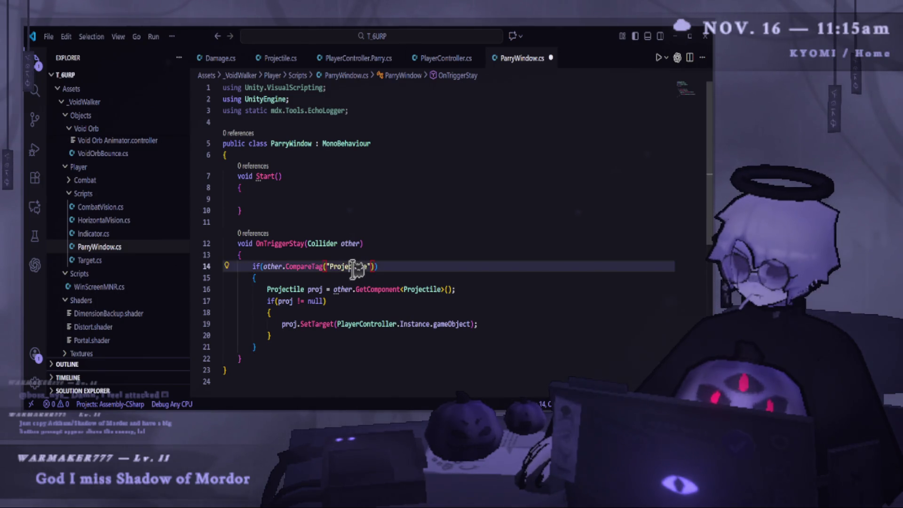
scroll(397, 233, "down", 1)
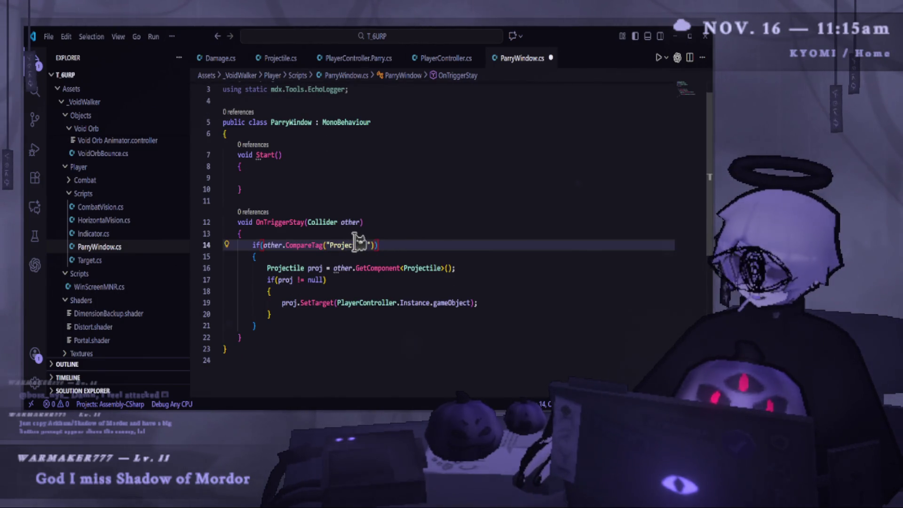
left_click_drag(262, 267, 501, 266)
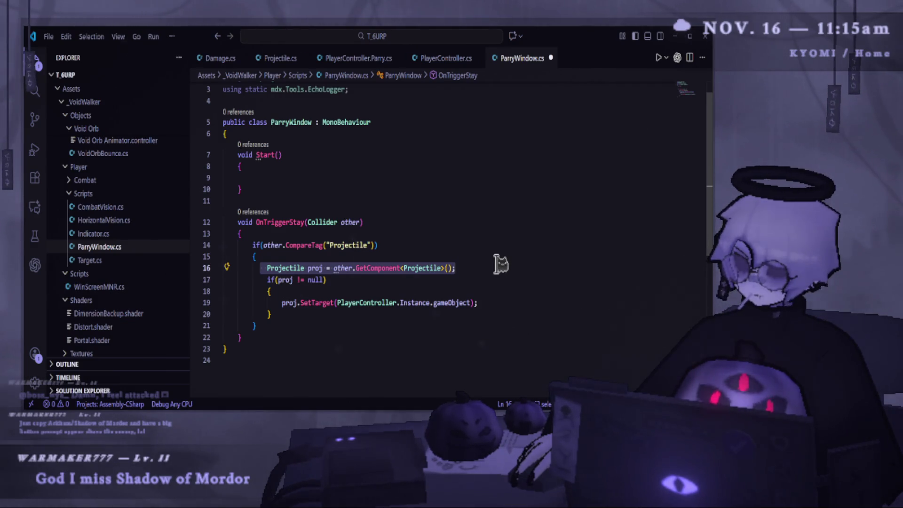
left_click(501, 266)
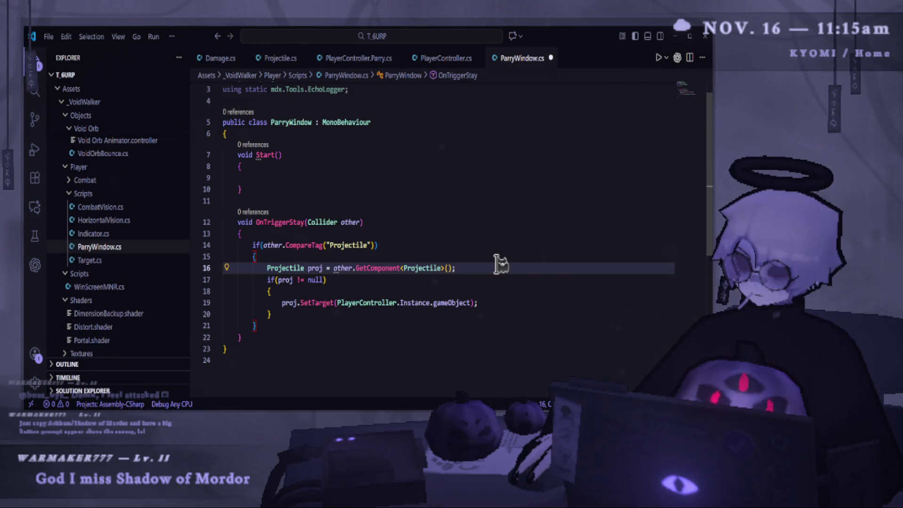
left_click_drag(273, 314, 266, 268)
key("ctrl+v")
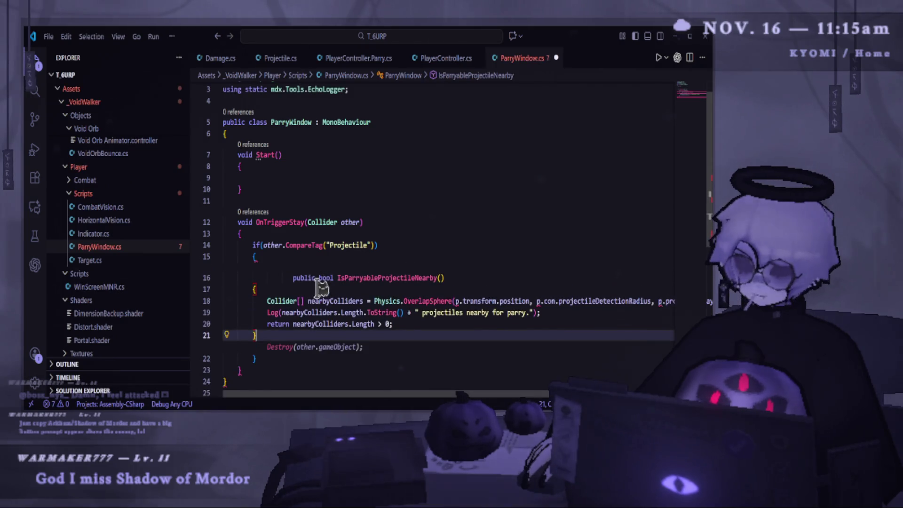
- Undo the paste and make OnTriggerStay set Time.timeScale to 0.5f, then save
left_click_drag(258, 290, 227, 277)
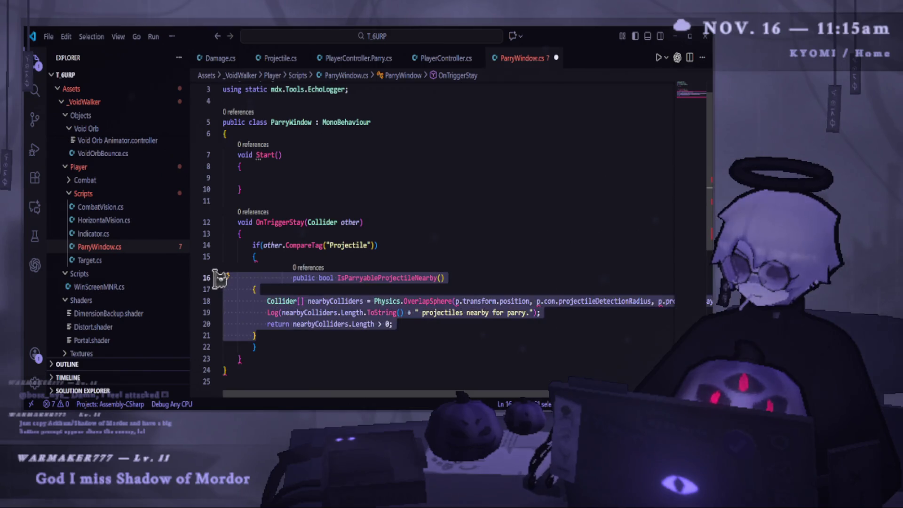
key("ctrl+z")
mouse_move(282, 281)
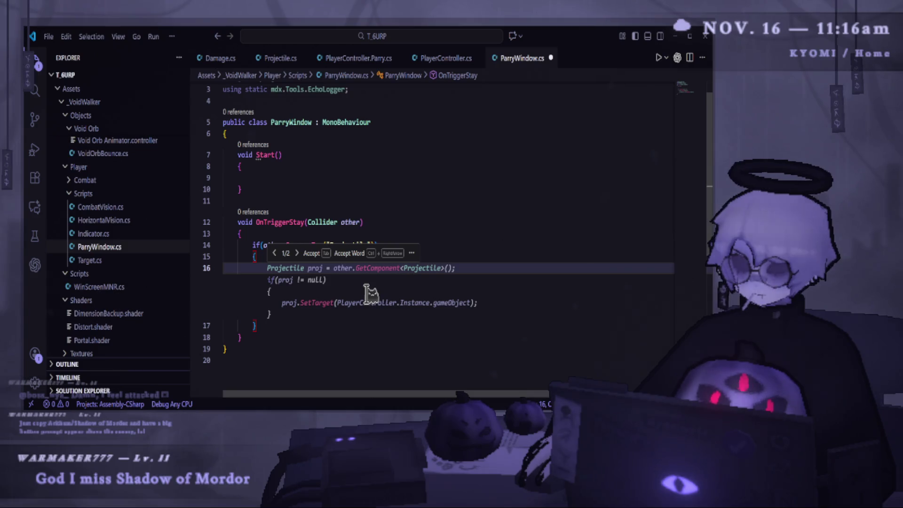
type("Time")
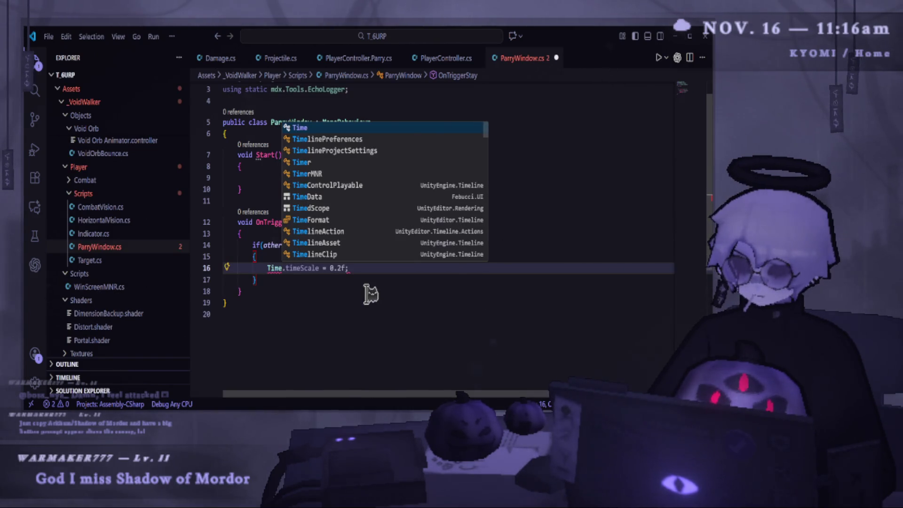
type(".")
key("Tab")
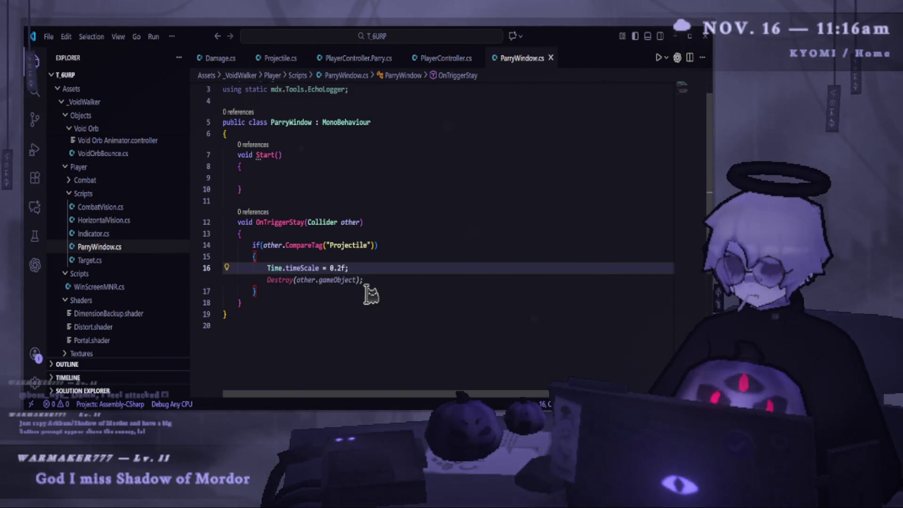
key("BackSpace")
key("BackSpace")
key("BackSpace")
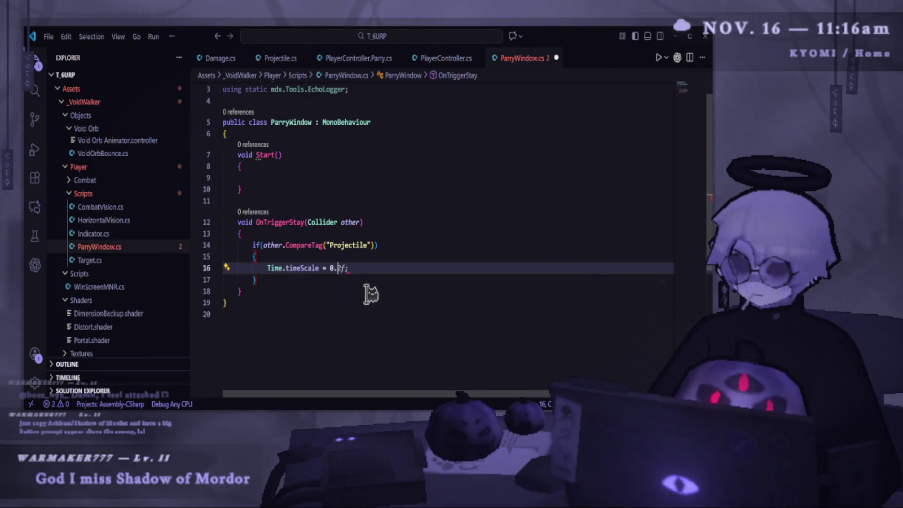
type(".5f;")
key("ctrl+s")
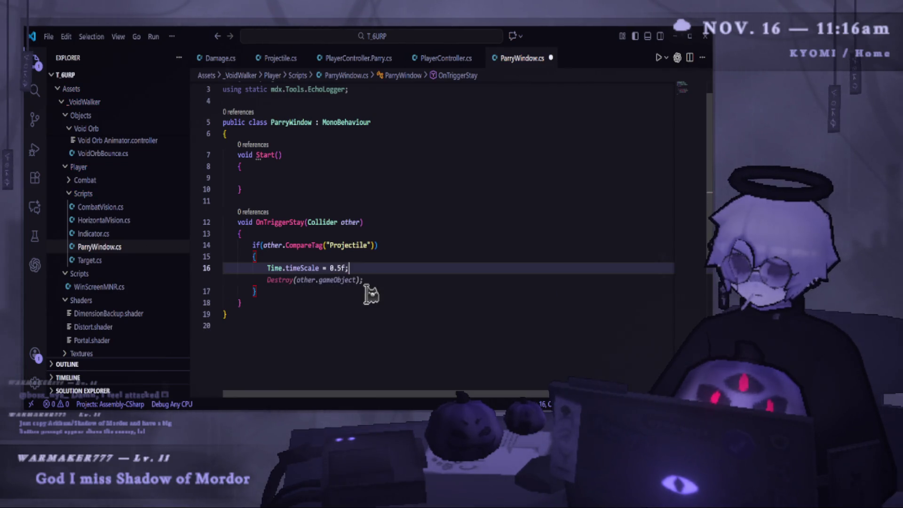
- Duplicate the OnTriggerStay method below itself and save the script
key("Escape")
left_click(306, 315)
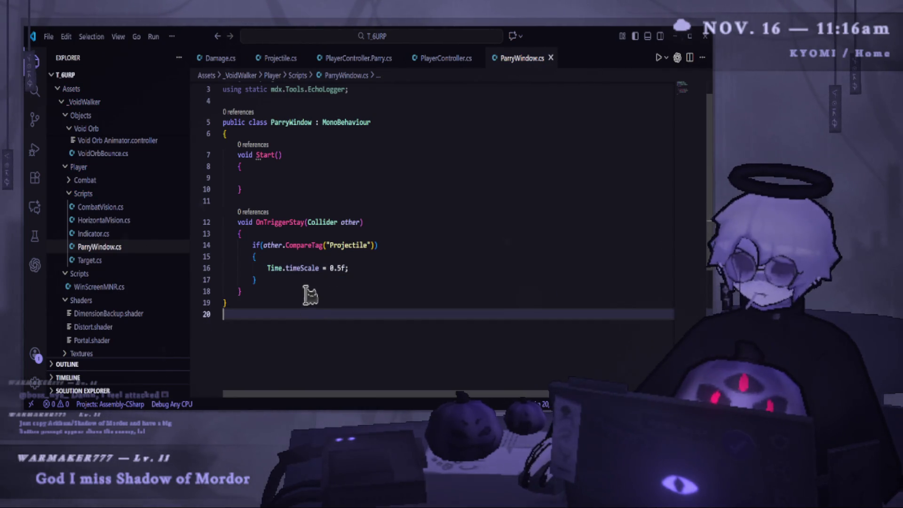
left_click_drag(250, 292, 196, 220)
key("ctrl+c")
left_click(262, 291)
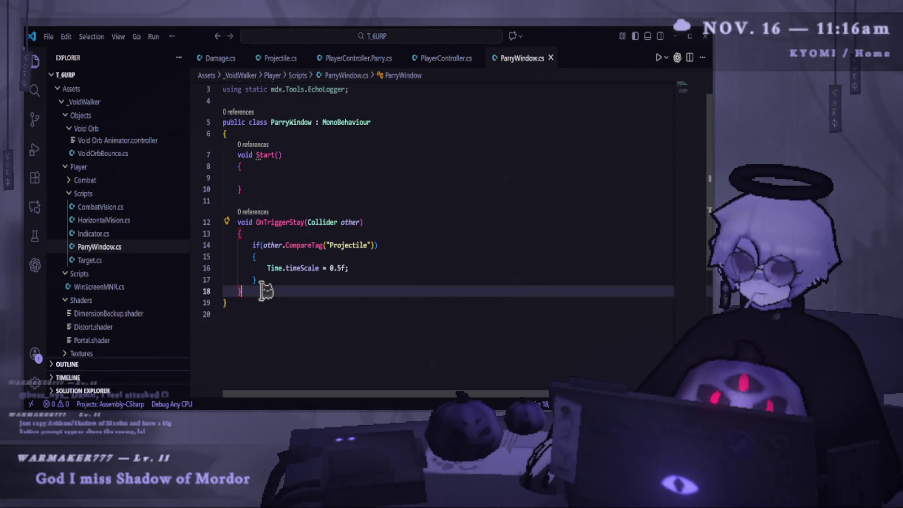
key("Return")
key("Return")
key("ctrl+v")
key("ctrl+s")
- Rename the copy to OnTriggerExit with Time.timeScale 1, and save ParryWindow.cs
left_click_drag(258, 275, 296, 274)
key("BackSpace")
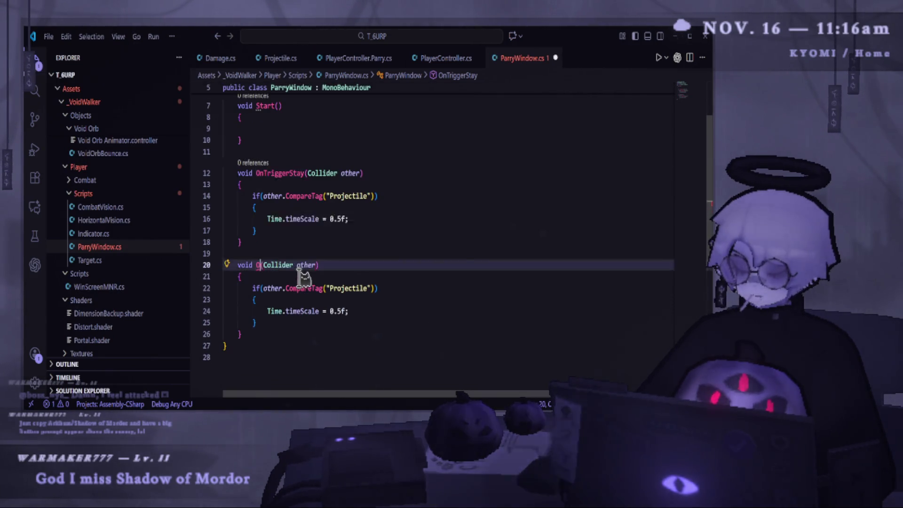
type("OnTrigge")
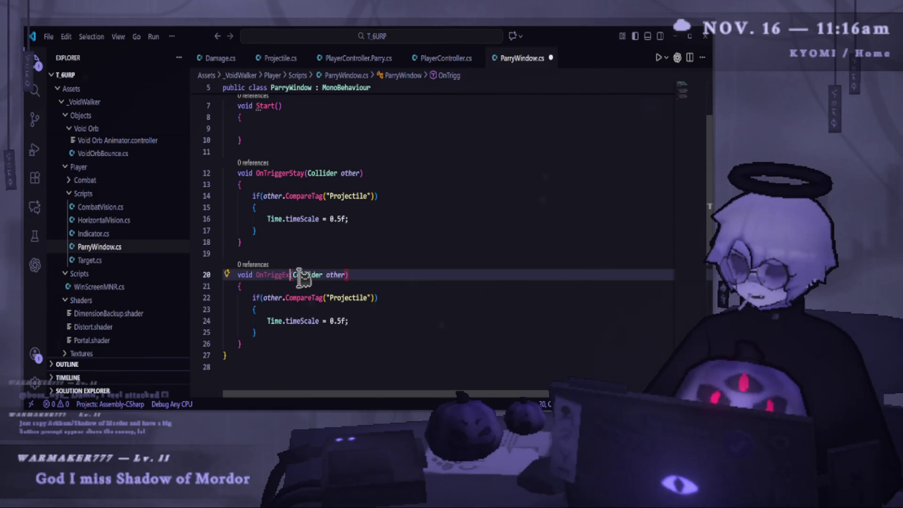
type("rEx")
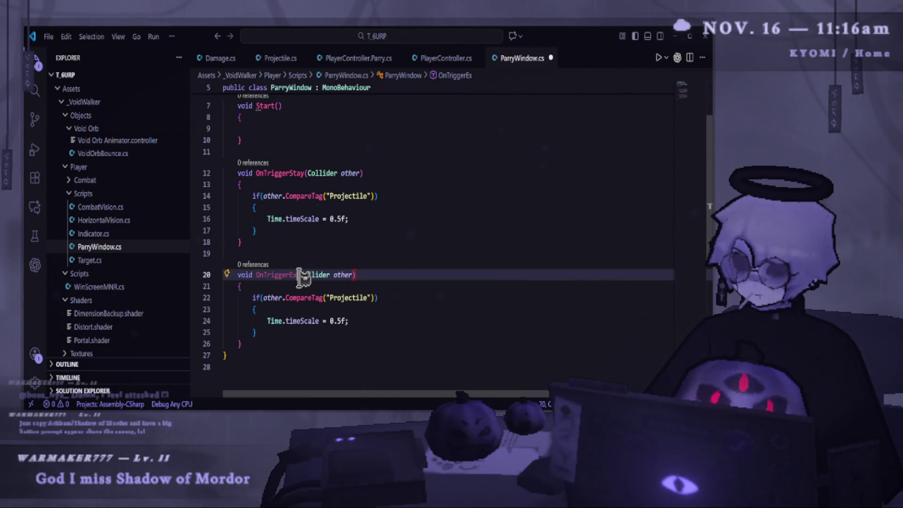
key("Down")
key("Down")
key("Down")
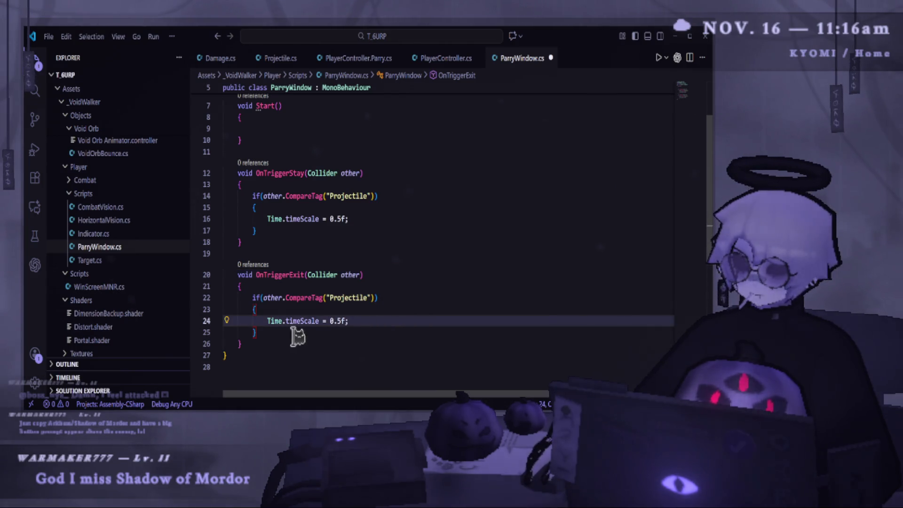
left_click_drag(330, 321, 343, 320)
type("1")
left_click(359, 345)
key("ctrl+s")
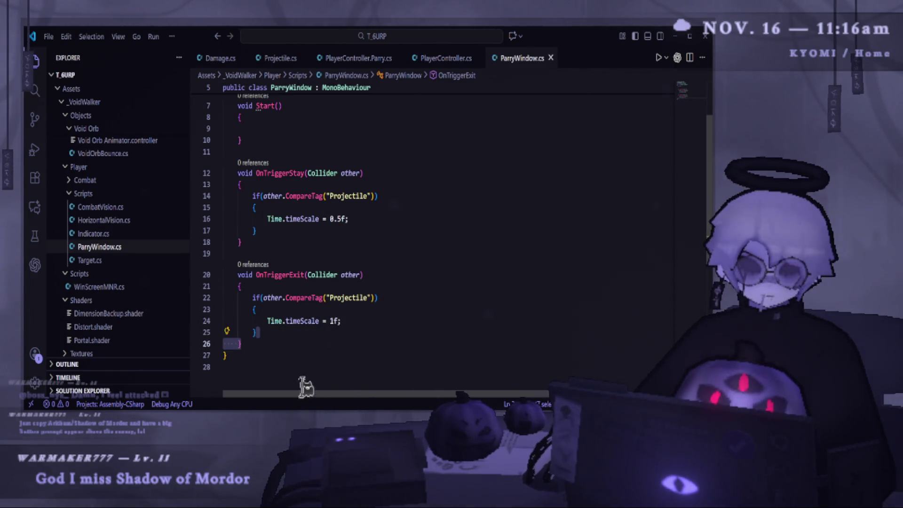
key("alt+Tab")
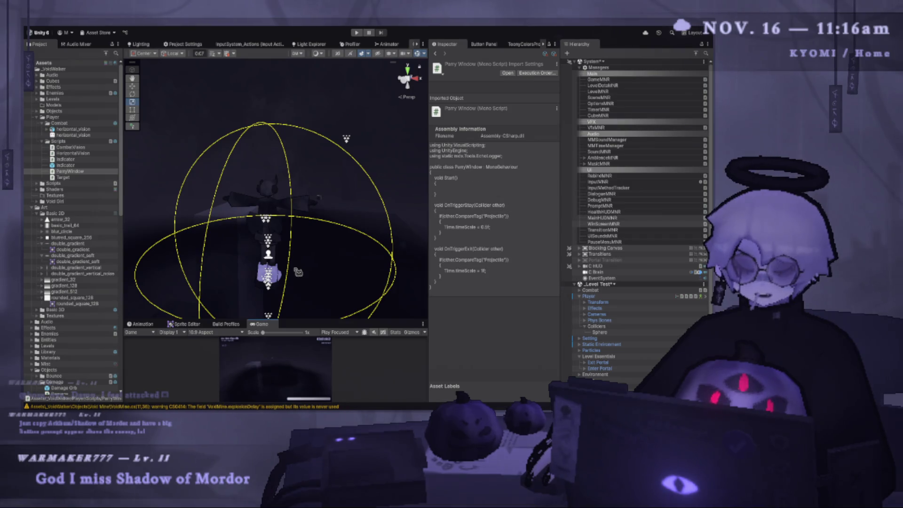
- Play-test the level in an enlarged Game view and pause it at the Paused menu
key("ctrl+p")
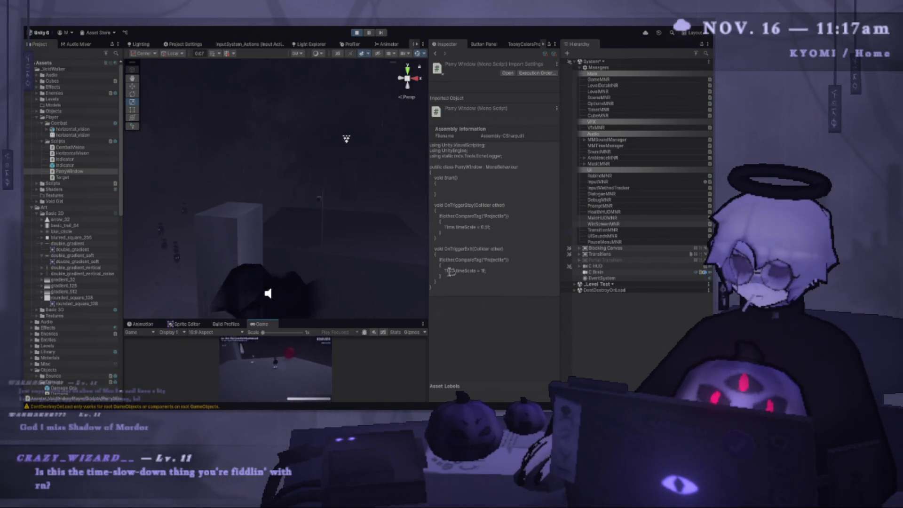
left_click_drag(428, 271, 521, 271)
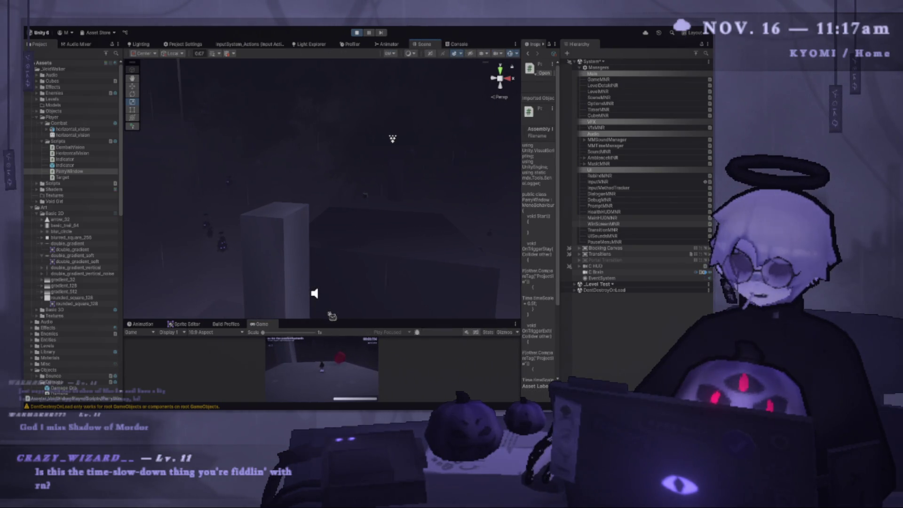
left_click_drag(335, 319, 324, 67)
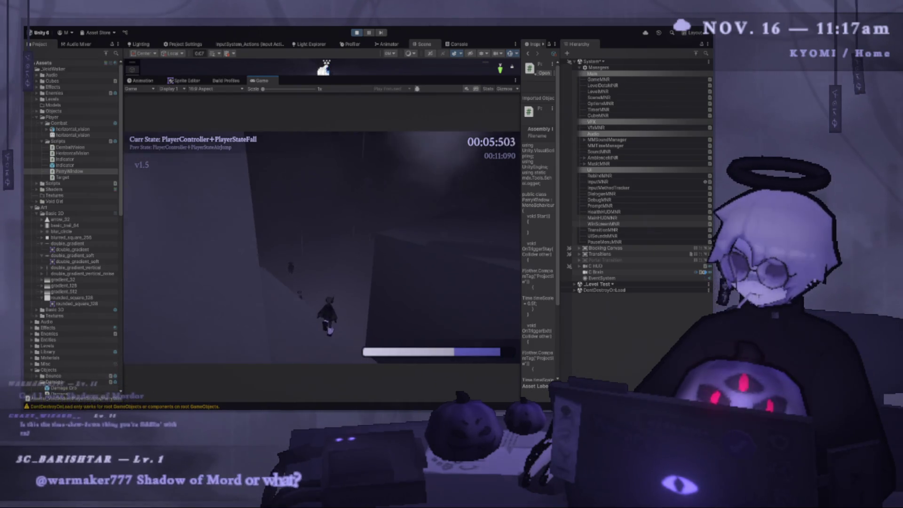
key("Escape")
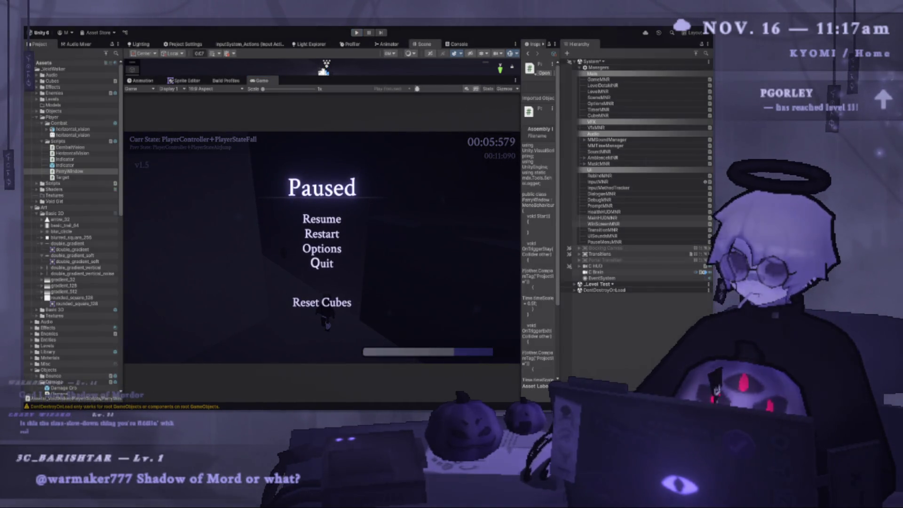
key("alt+Tab")
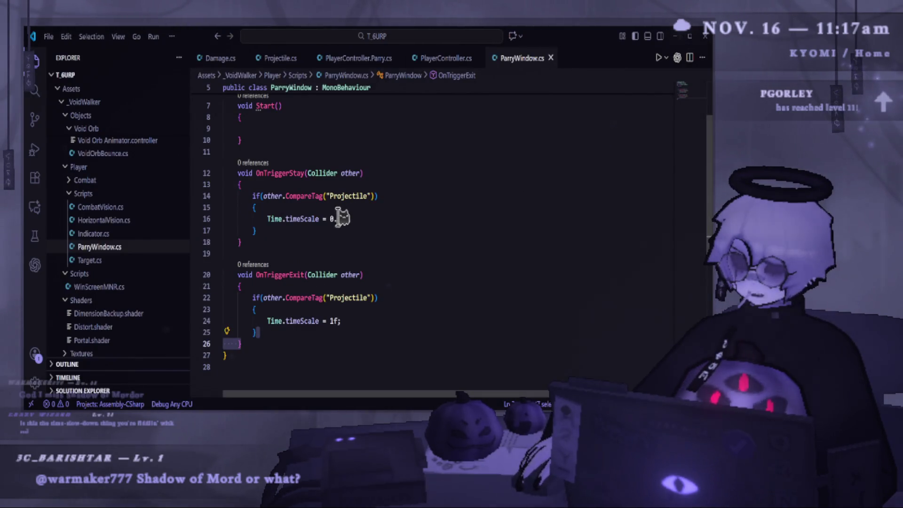
- Attach the ParryWindow script to the player's Sphere collider object
left_click(372, 210)
scroll(347, 241, "up", 2)
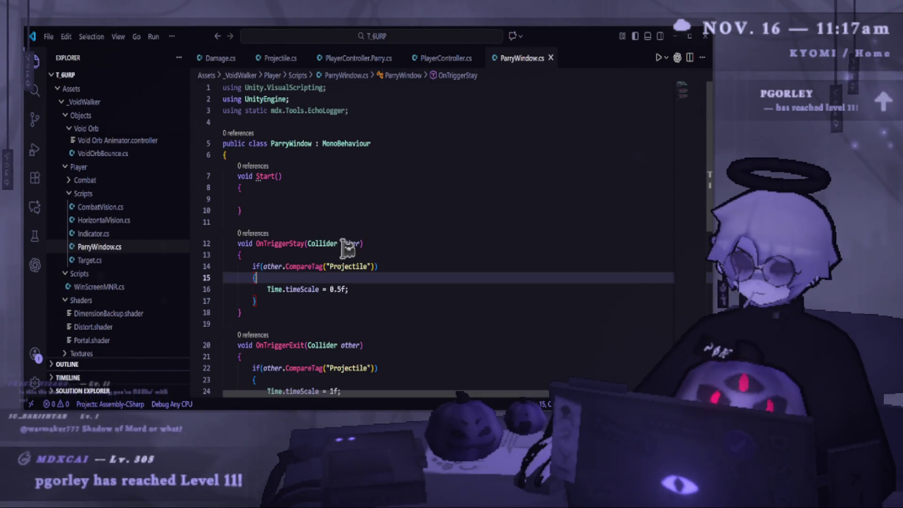
key("alt+Tab")
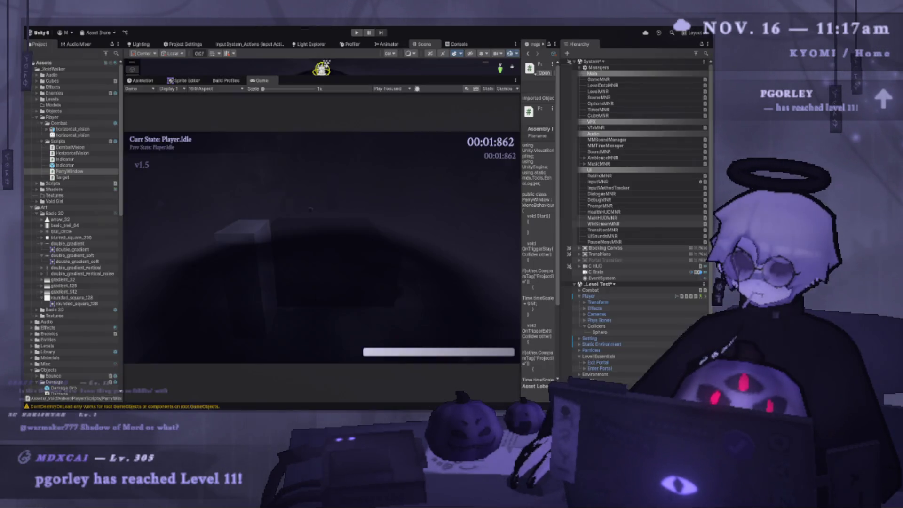
left_click(607, 332)
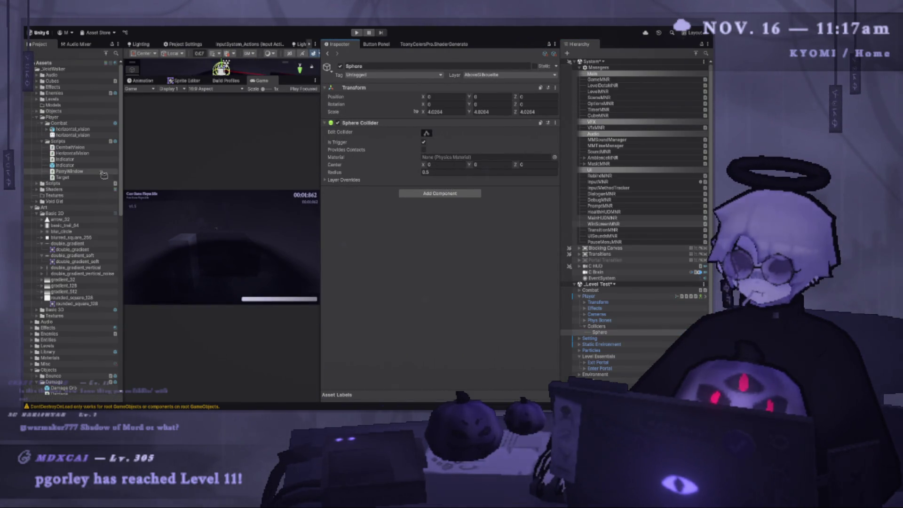
left_click_drag(103, 175, 440, 186)
- Play-test in a wider Game view, restart the level, pause, and exit play mode
left_click_drag(321, 235, 488, 236)
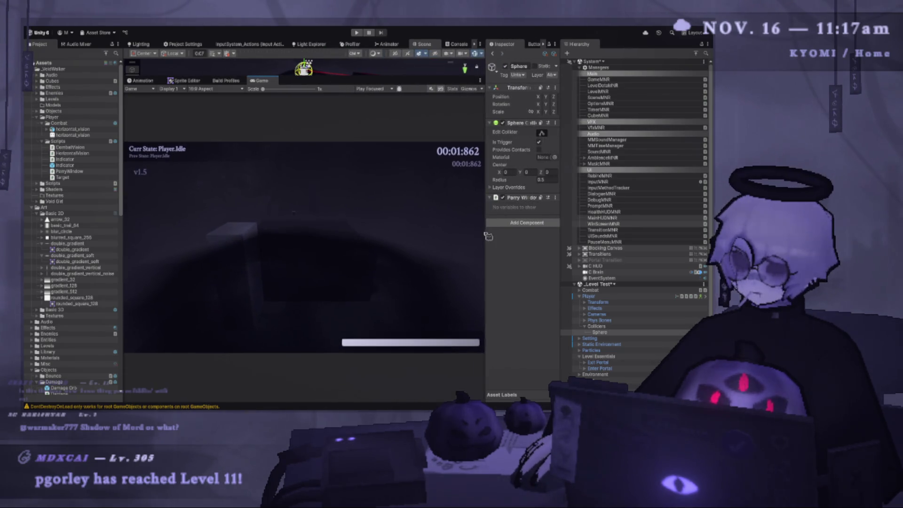
key("ctrl+p")
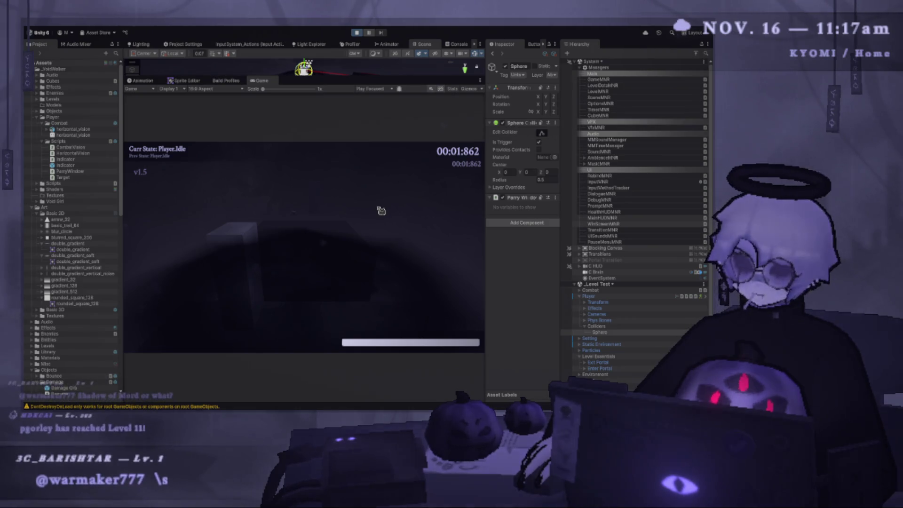
key("r")
key("r")
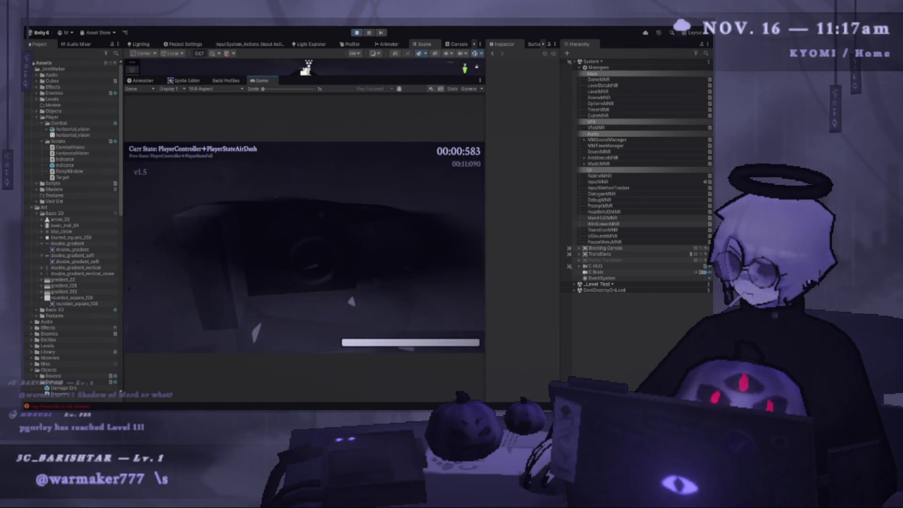
key("Escape")
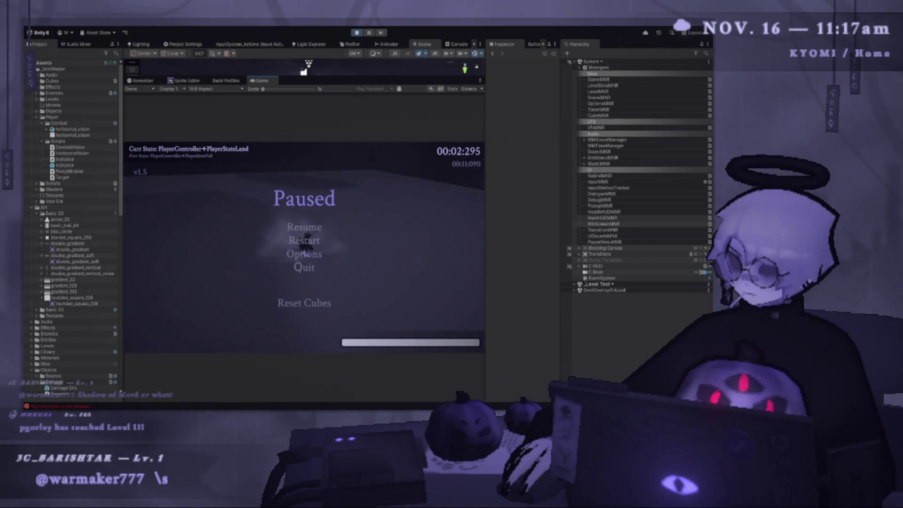
left_click(357, 33)
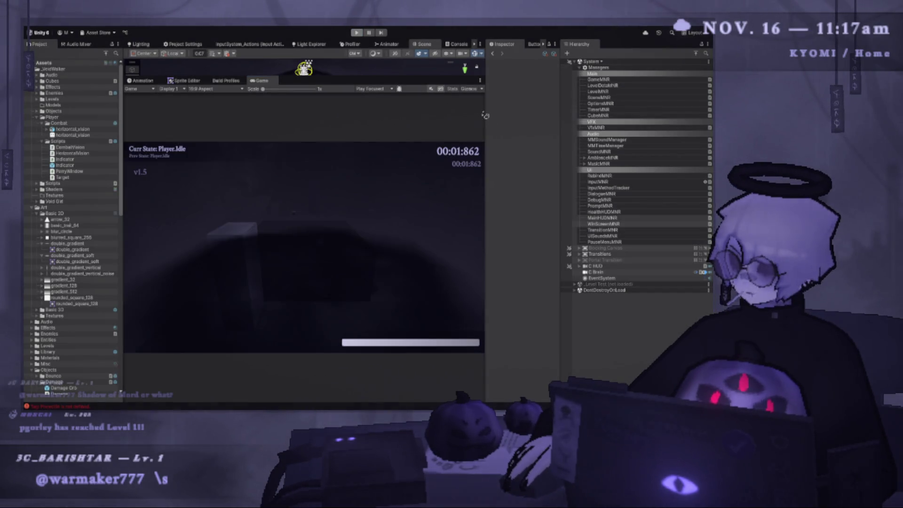
left_click_drag(484, 114, 405, 115)
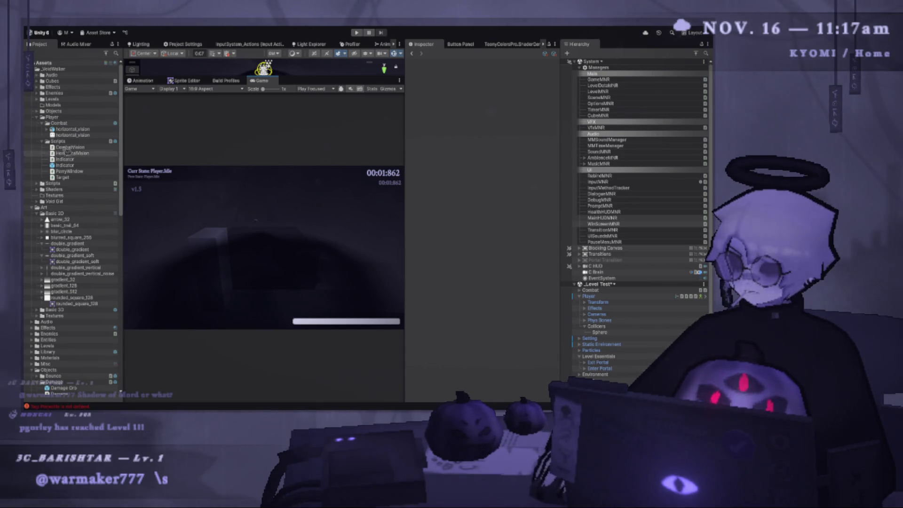
- Check in the Enemies folder that Basic Projectile has the Projectile tag
scroll(89, 300, "down", 5)
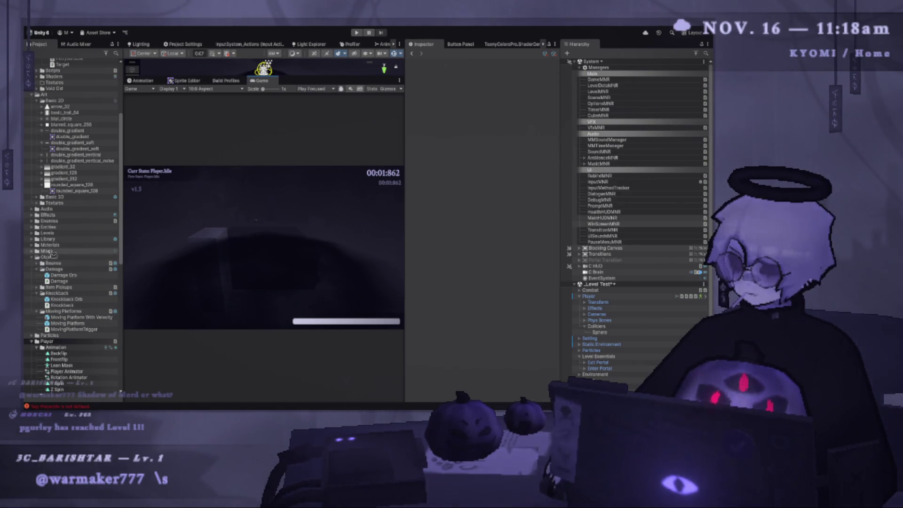
scroll(52, 232, "up", 5)
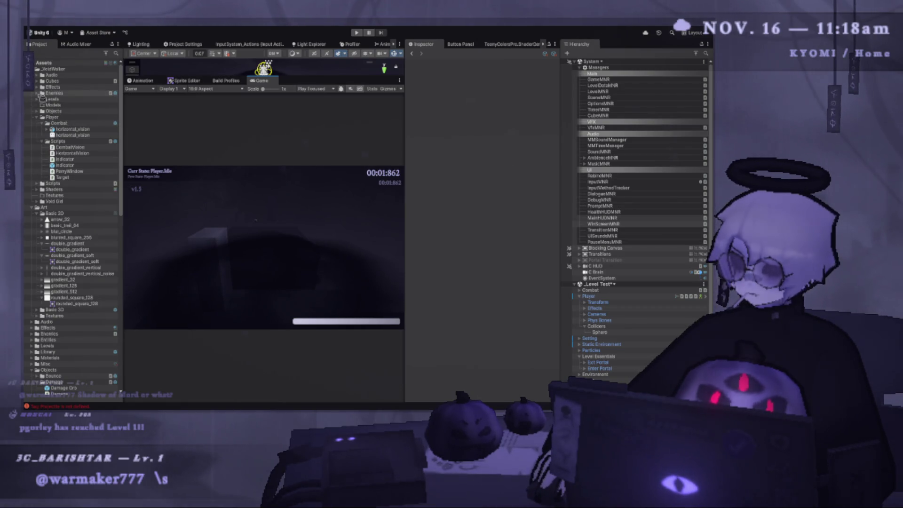
double_click(61, 93)
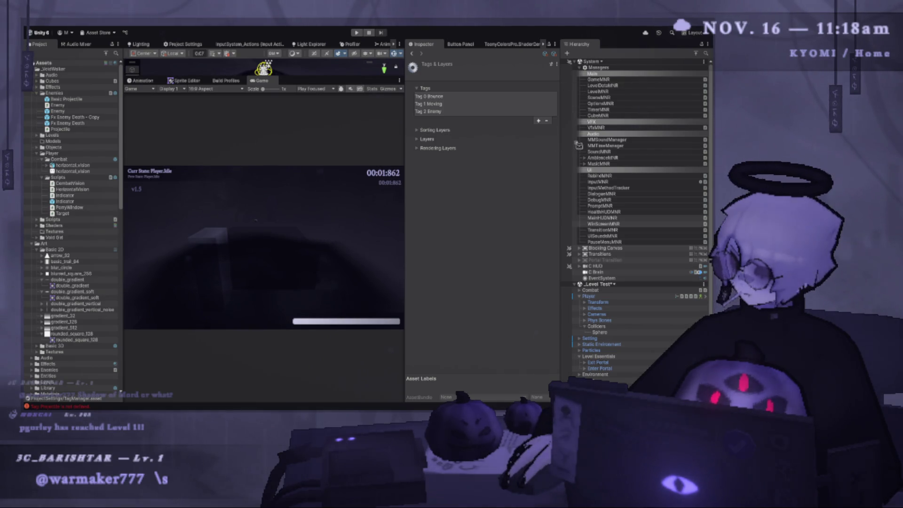
left_click(416, 54)
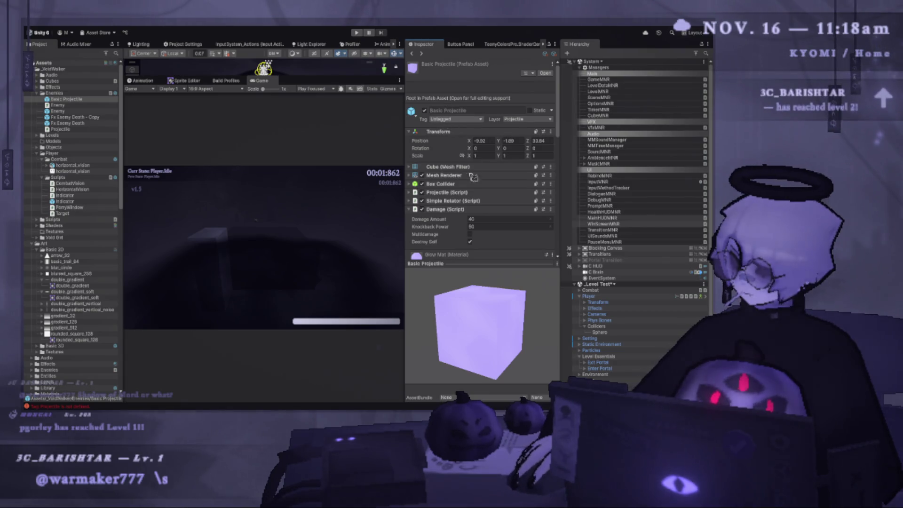
- Play-test against the red projectile in a wider Game view, then pause
left_click(357, 33)
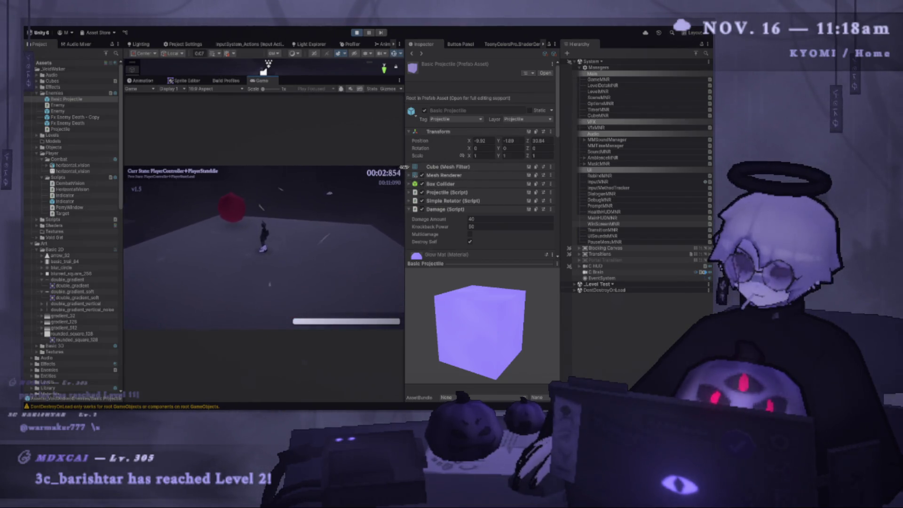
mouse_move(403, 166)
left_mouse_down()
mouse_move(532, 167)
mouse_move(480, 166)
left_mouse_up()
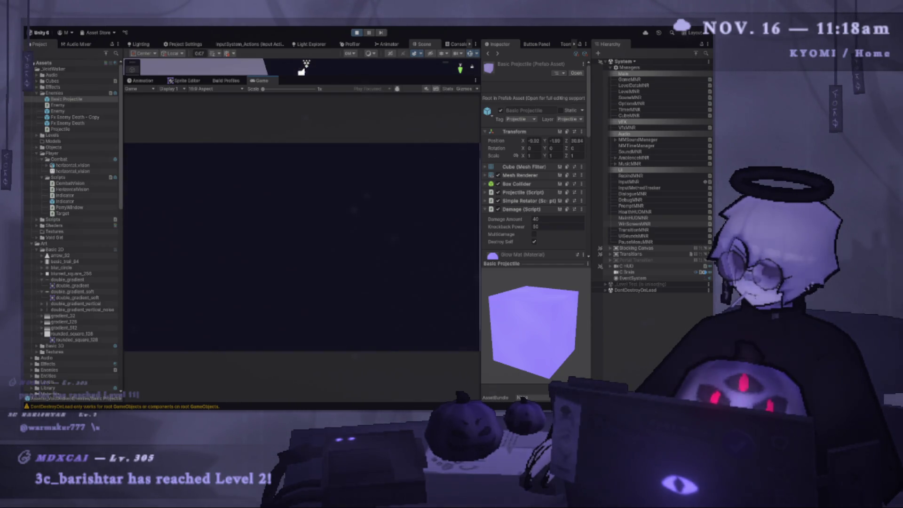
key("Escape")
key("alt+Tab")
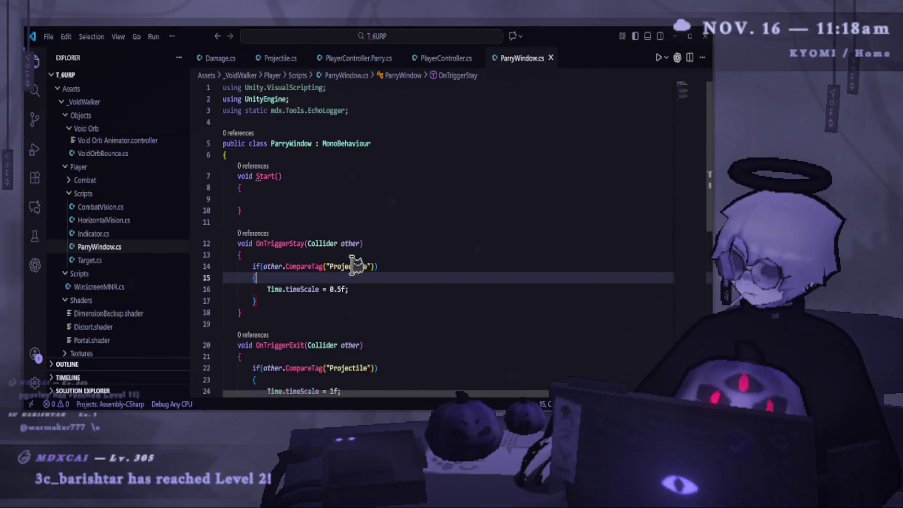
- Add Log("ParryWindow Trigger Stay with " + other.name) after the if block and save
left_click(363, 299)
key("Return")
key("Return")
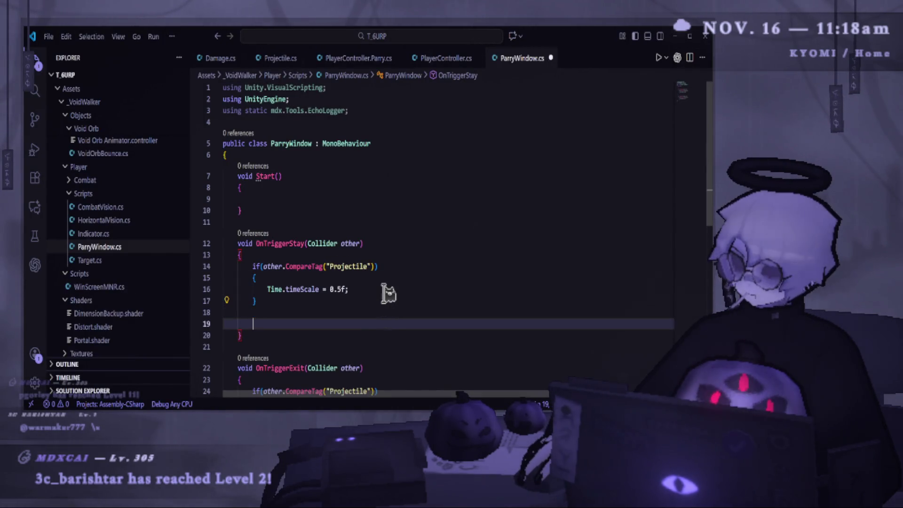
type("Log(\"")
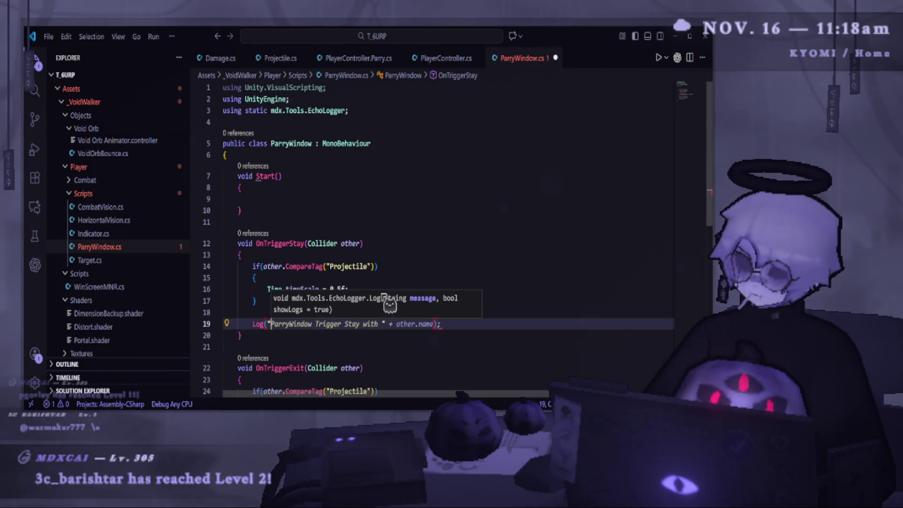
key("ctrl+s")
left_click(441, 254)
left_click(418, 289)
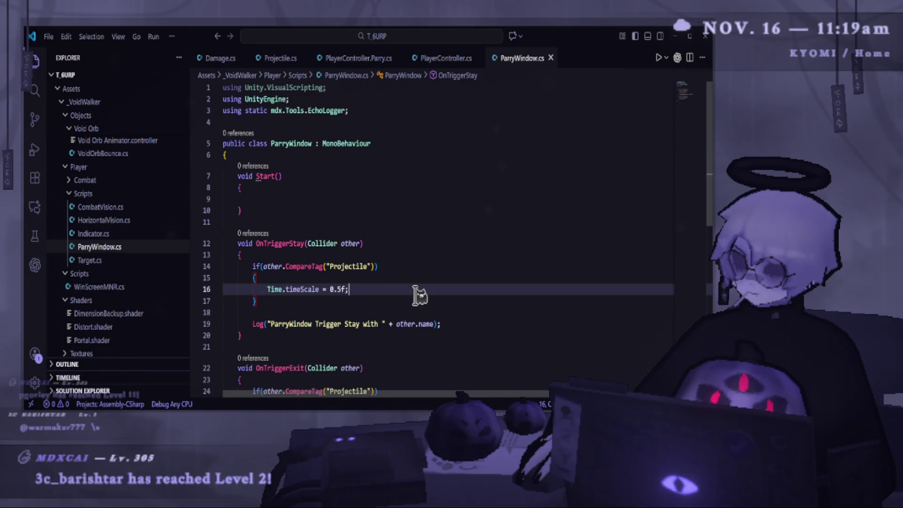
left_click(418, 312)
key("alt+Tab")
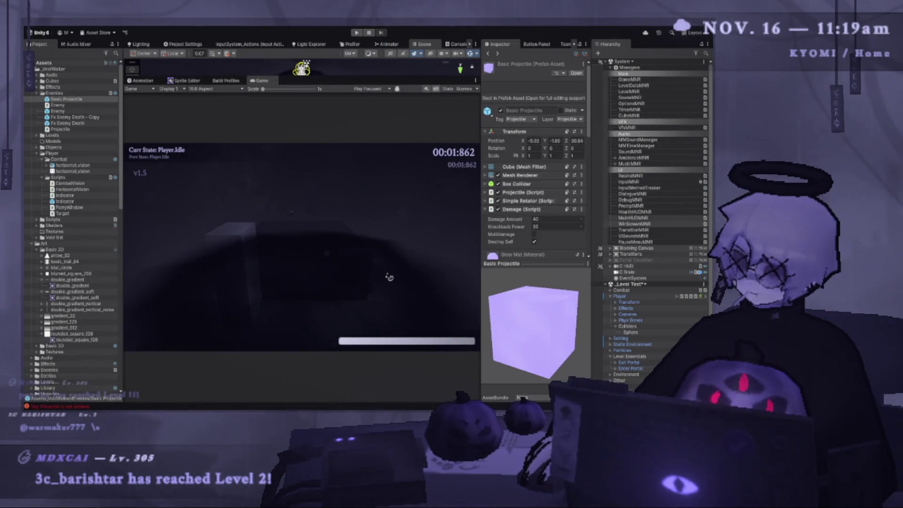
- Enlarge the Scene view to show the sphere trigger, then play-test in a bigger Game view and pause
key("alt+Tab")
key("alt+Tab")
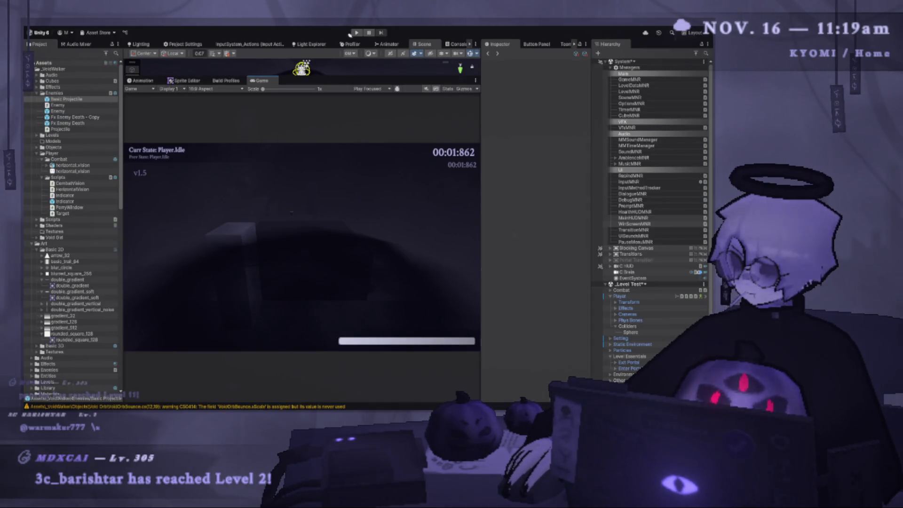
left_click_drag(310, 79, 304, 200)
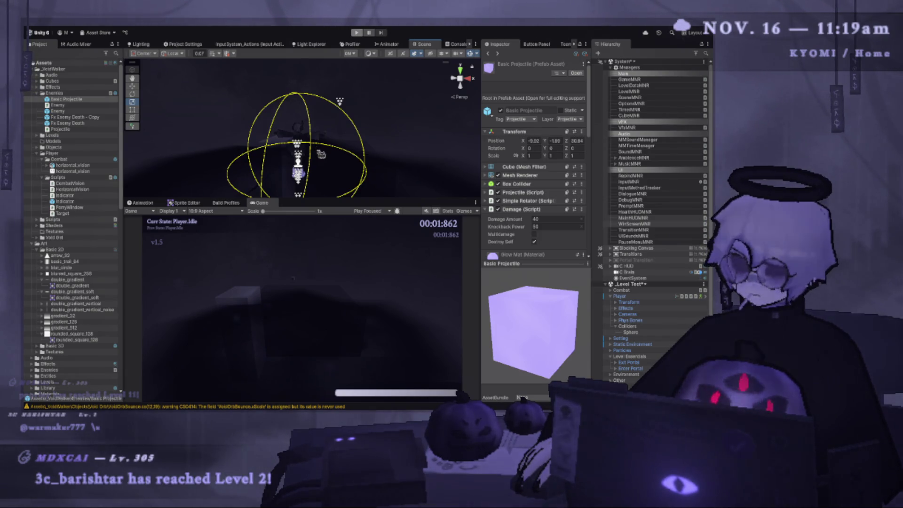
key("ctrl+p")
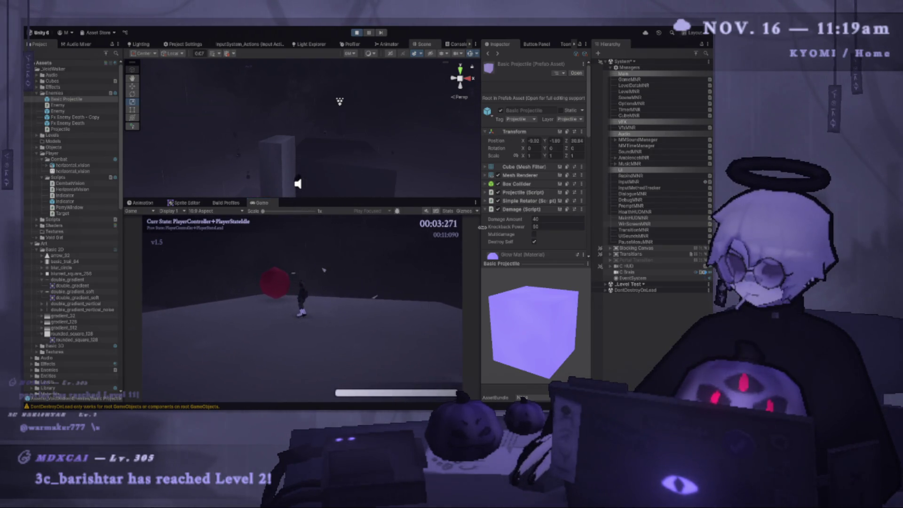
left_click_drag(479, 229, 526, 229)
left_click_drag(413, 199, 325, 60)
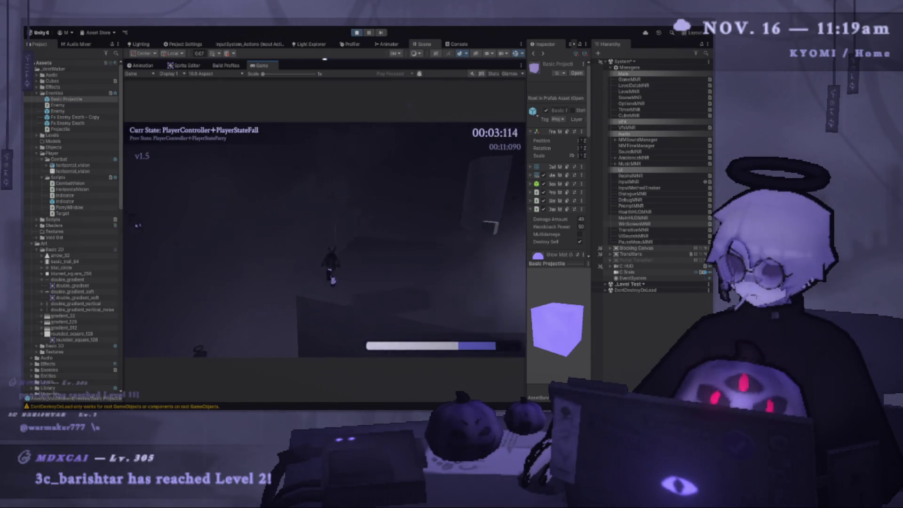
key("Escape")
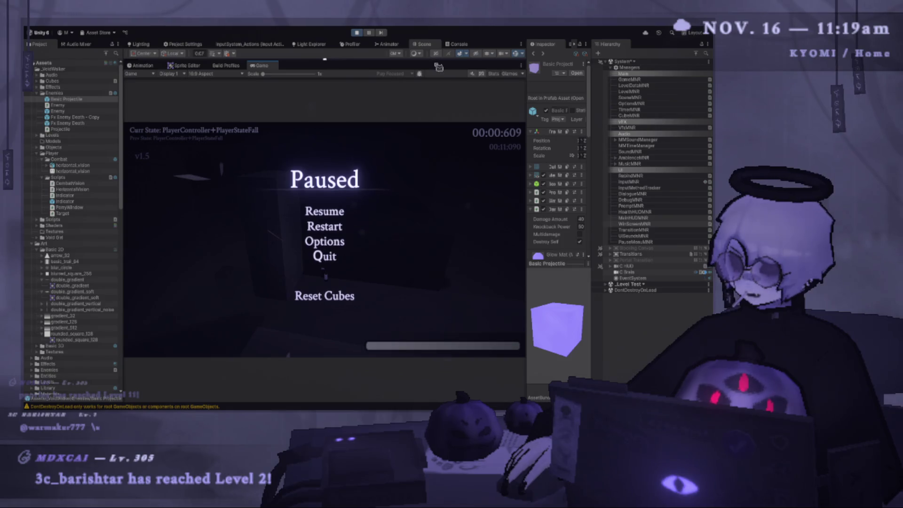
left_click_drag(325, 59, 320, 135)
- Clear the Console warnings, resume and jump in the test, then pause
left_click(459, 44)
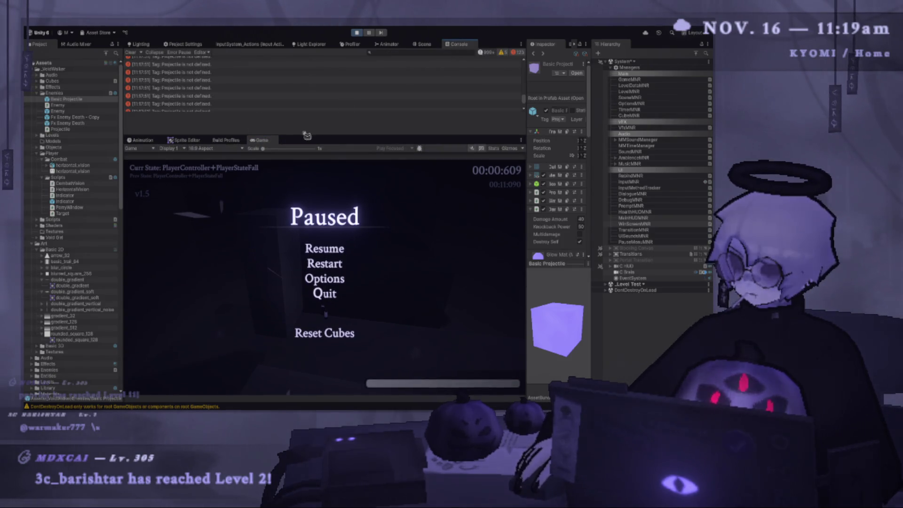
left_click(137, 53)
left_click(326, 250)
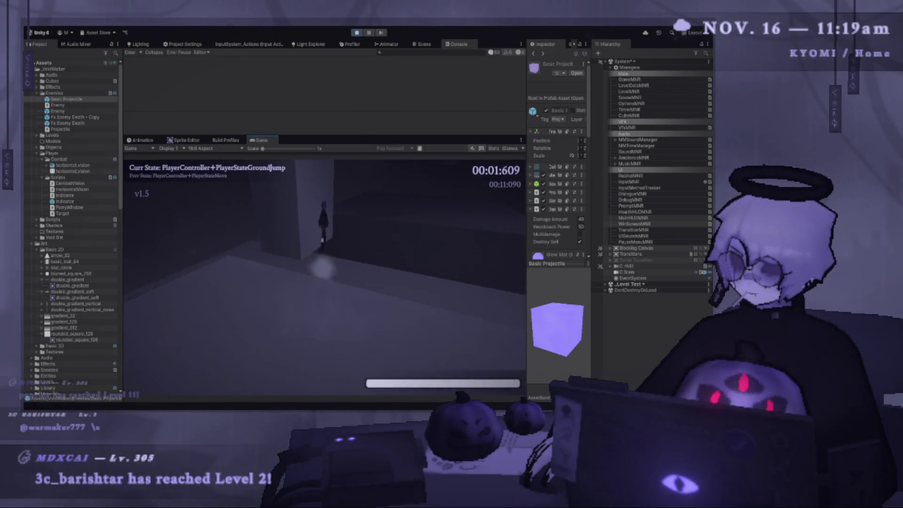
key("space")
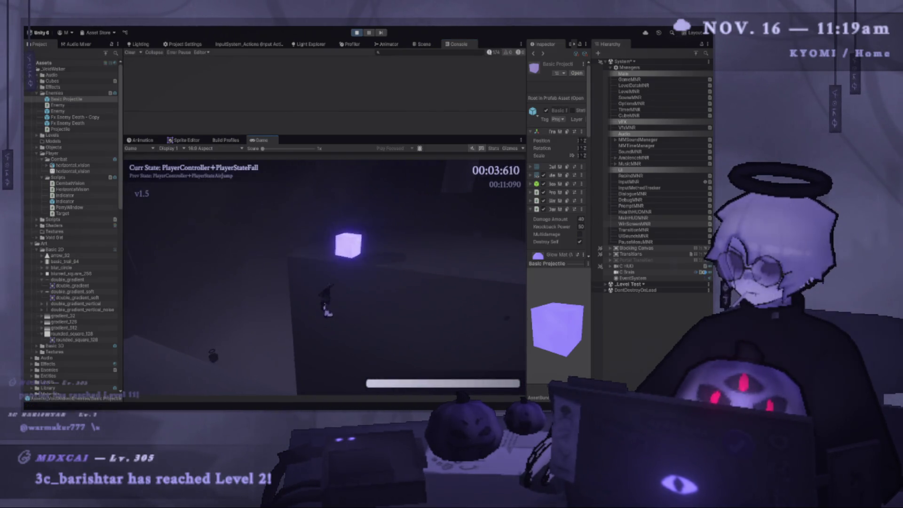
key("Escape")
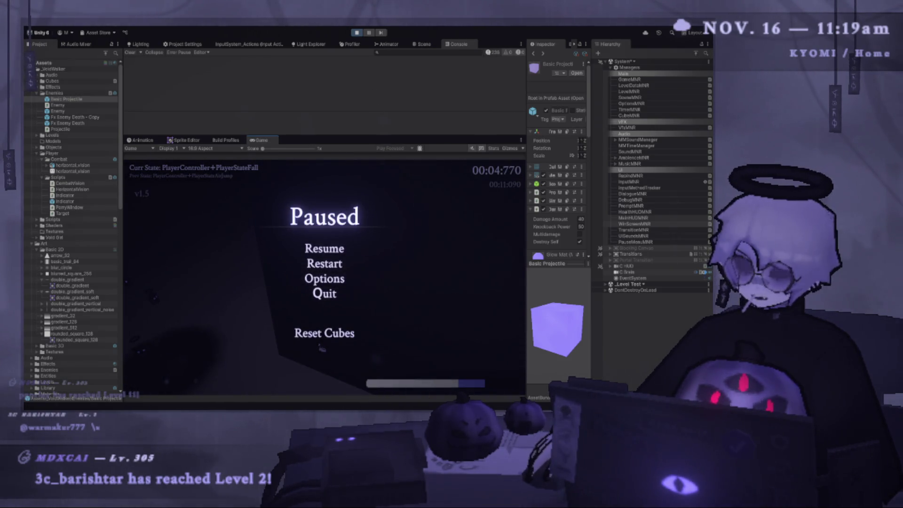
- Check the Log call on line 19, test again until paused, and widen the Inspector
key("alt+Tab")
left_click(258, 324)
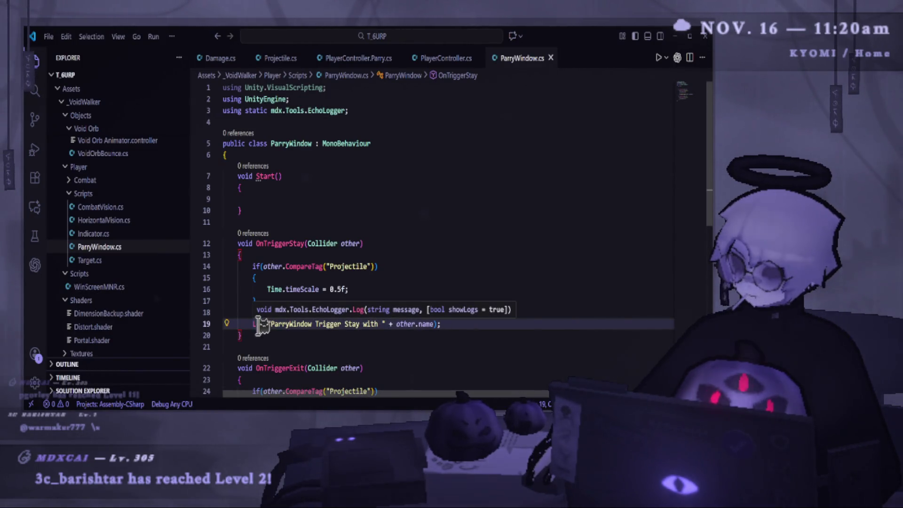
key("alt+Tab")
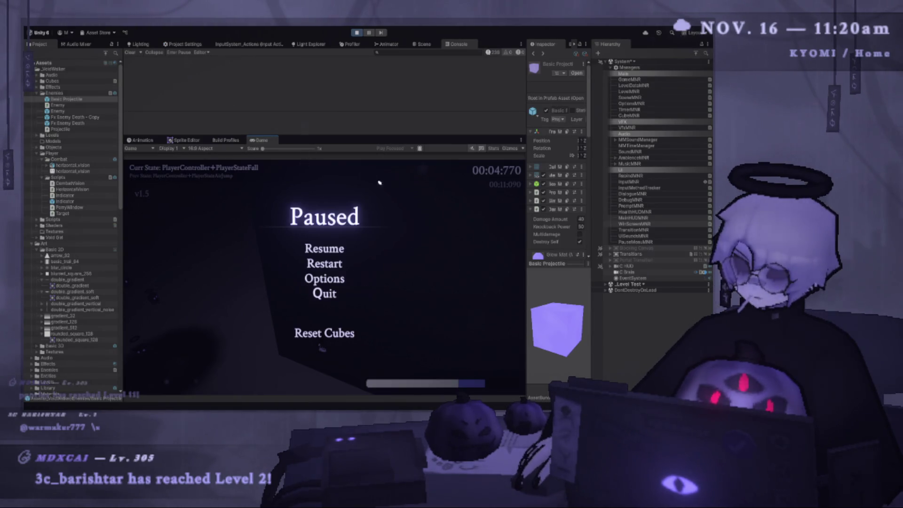
left_click(335, 245)
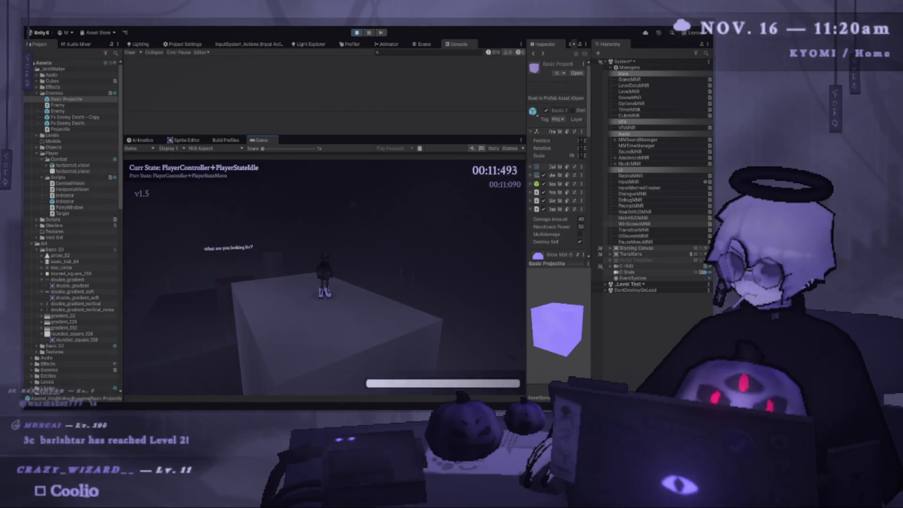
key("Escape")
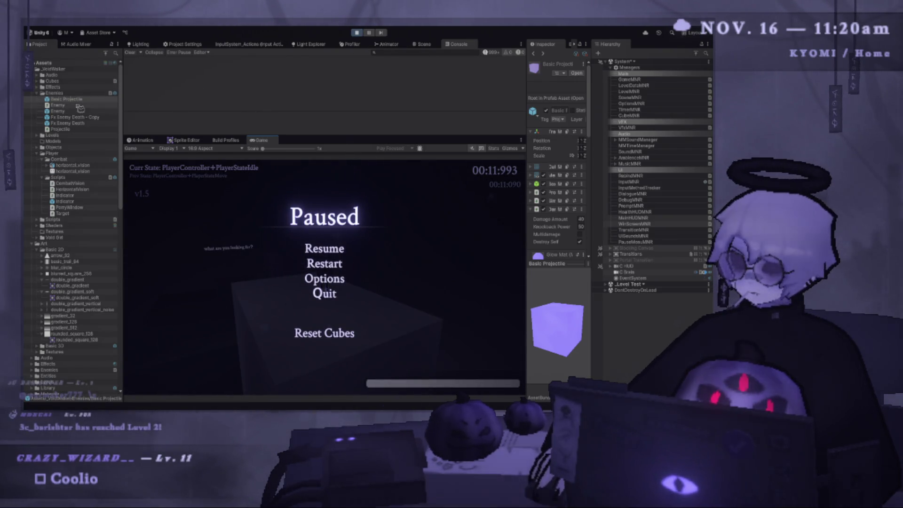
left_click_drag(527, 170, 412, 170)
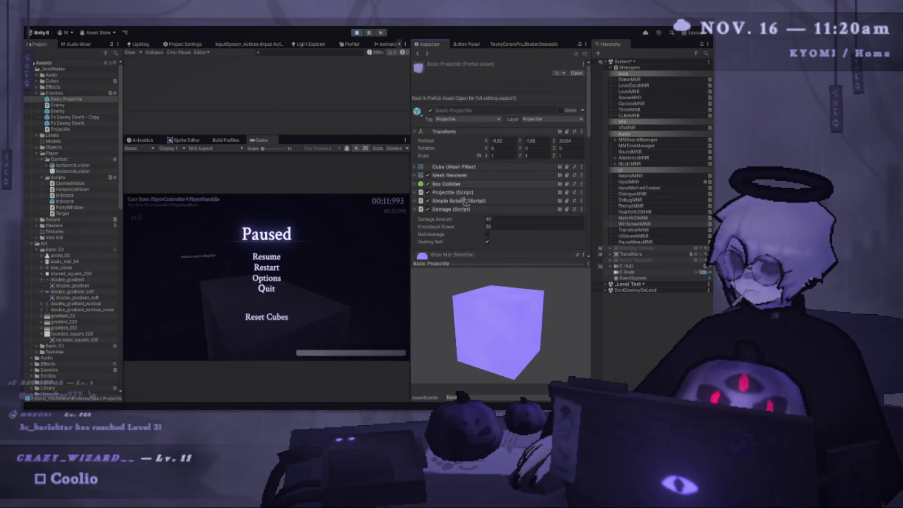
- Collapse Damage and the material, then add a kinematic Rigidbody to Basic Projectile
left_click(476, 171)
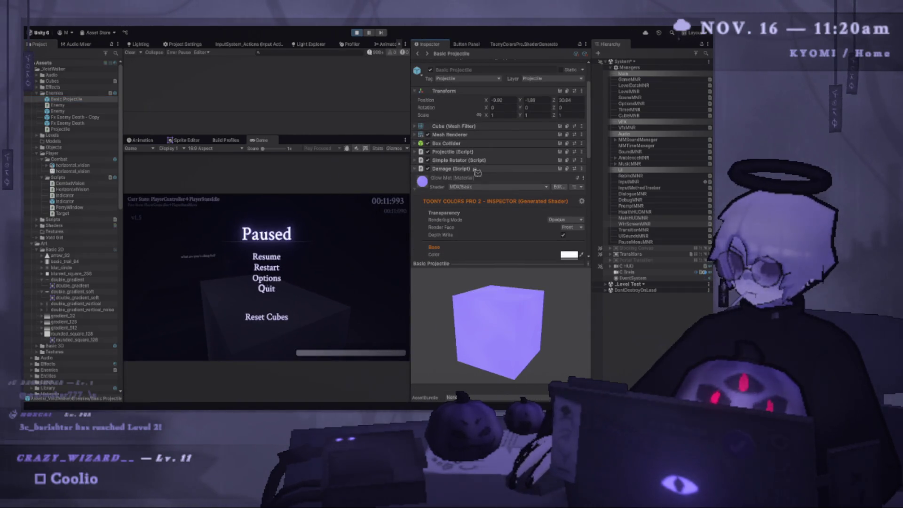
left_click(415, 188)
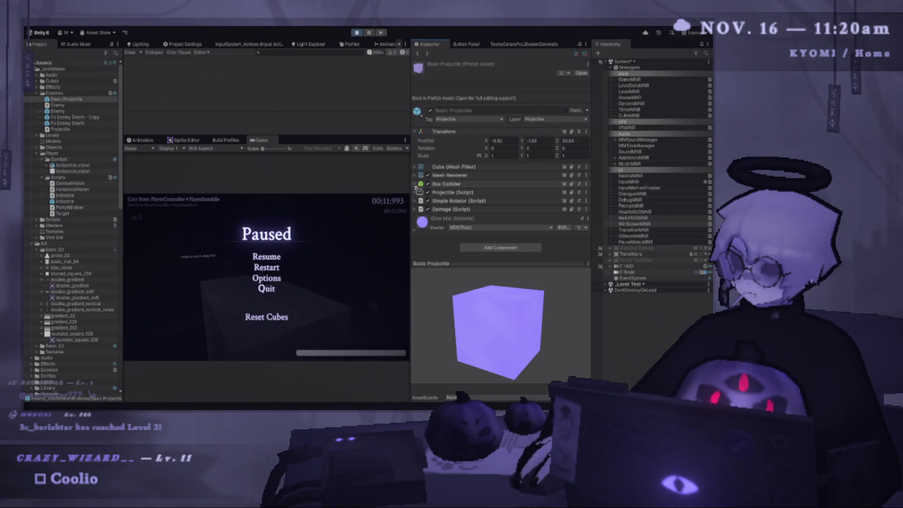
left_click(506, 248)
left_click(512, 237)
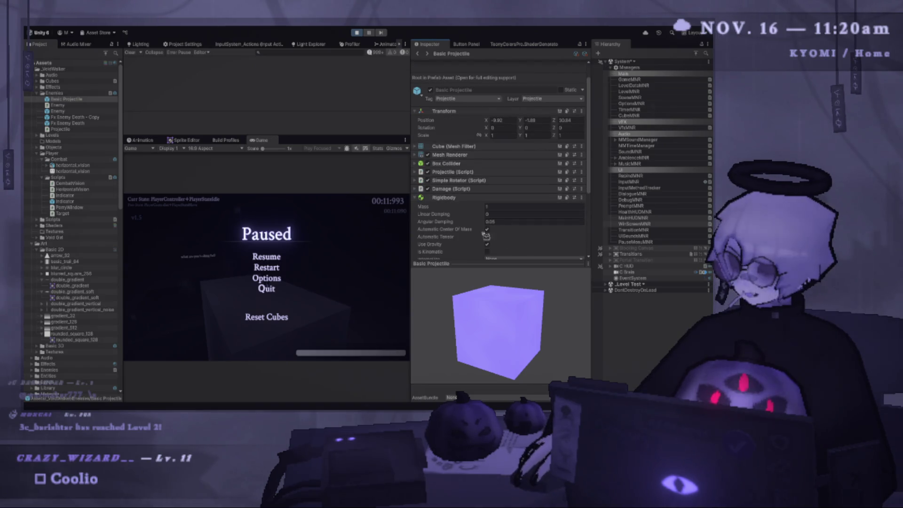
scroll(489, 234, "down", 3)
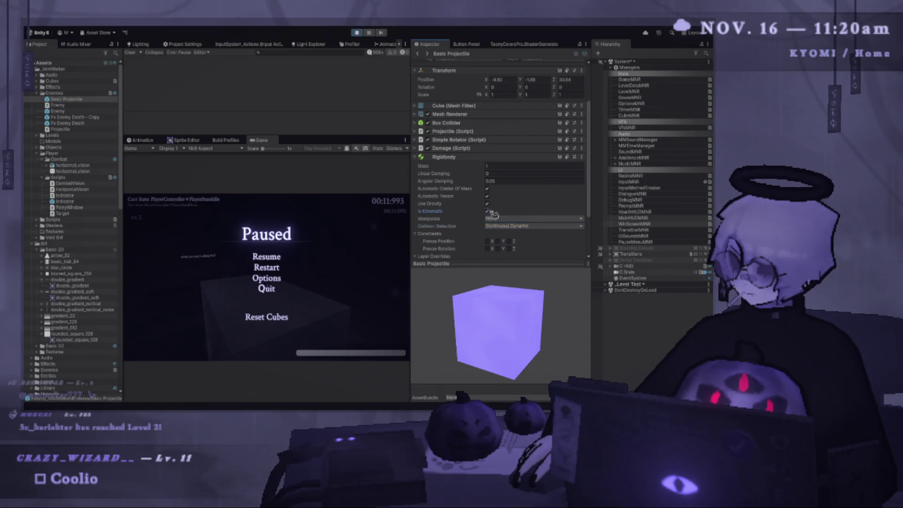
left_click(266, 257)
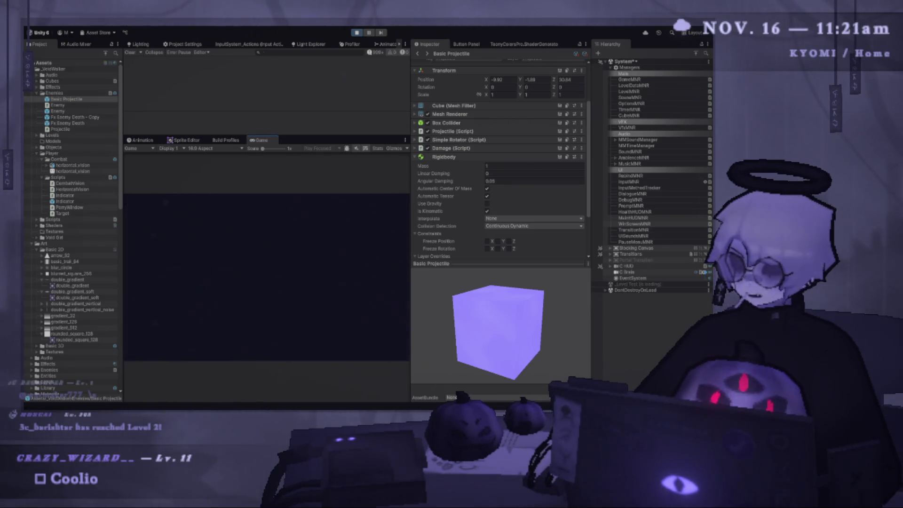
- Pause and exit play mode, then make the Game view wider and taller
key("Escape")
left_click(356, 32)
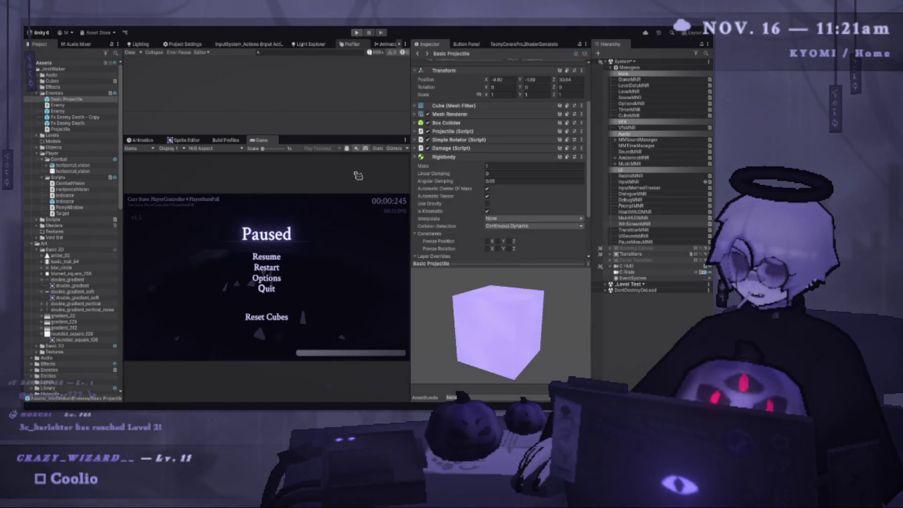
left_click_drag(412, 200, 483, 200)
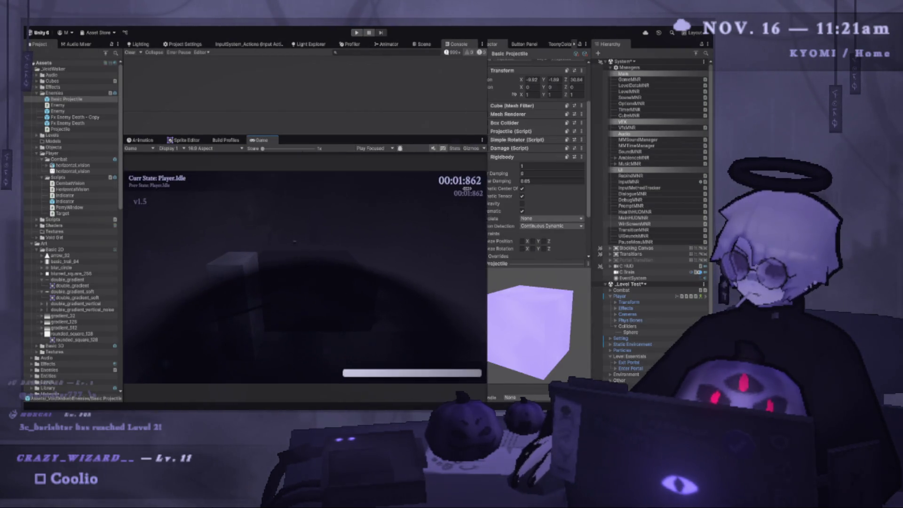
left_click_drag(365, 136, 365, 75)
key("alt+Tab")
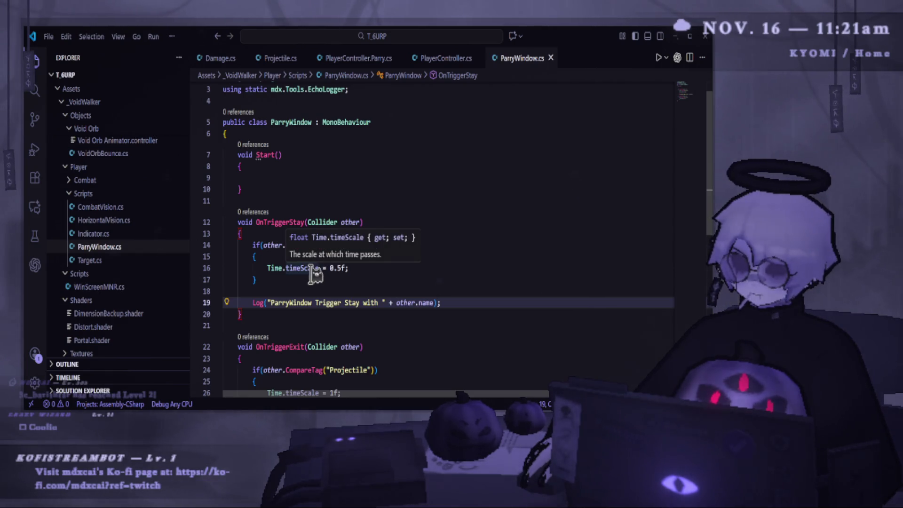
- Replace the OnTriggerExit method with a ResetTime() method that restores the time scale, and save
scroll(413, 371, "down", 2)
left_click_drag(242, 353, 225, 289)
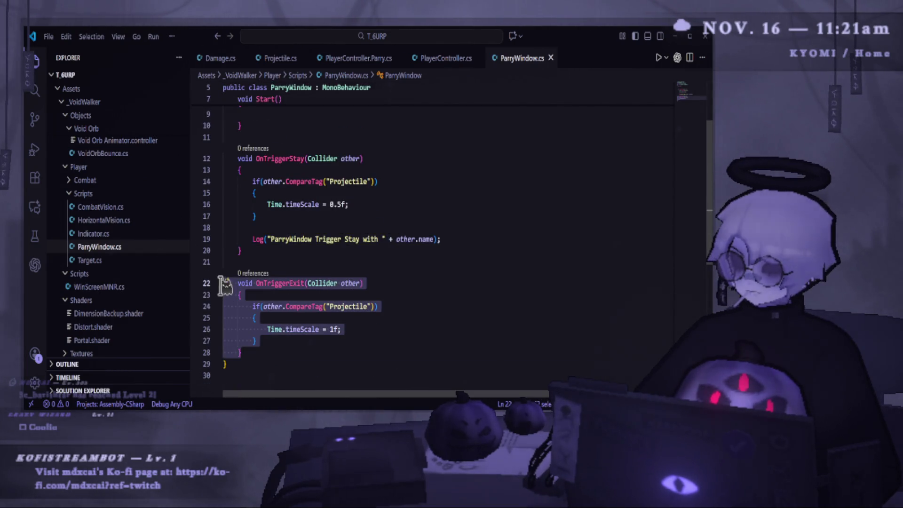
key("BackSpace")
key("BackSpace")
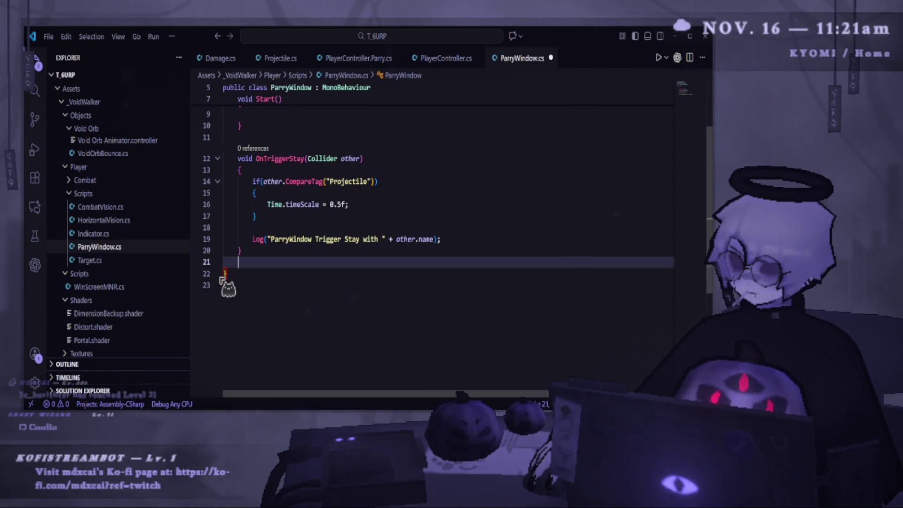
key("Return")
type("void Re")
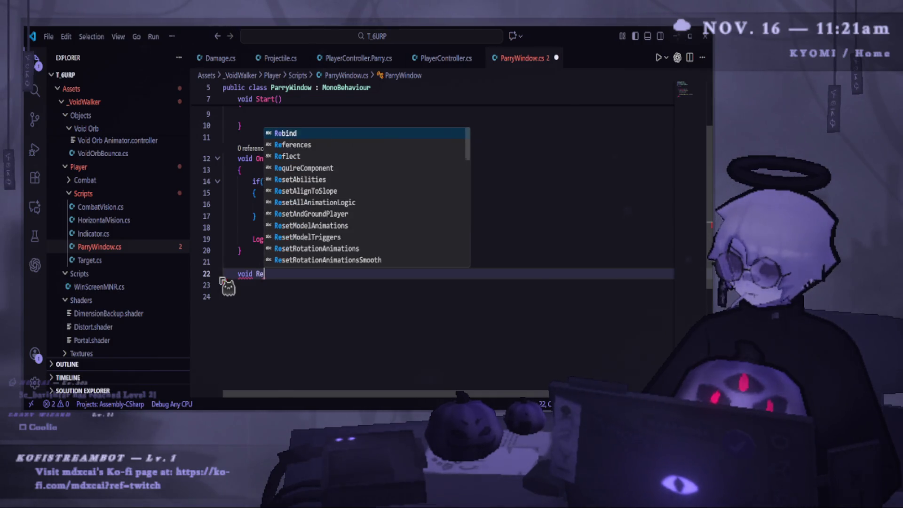
type("setTime")
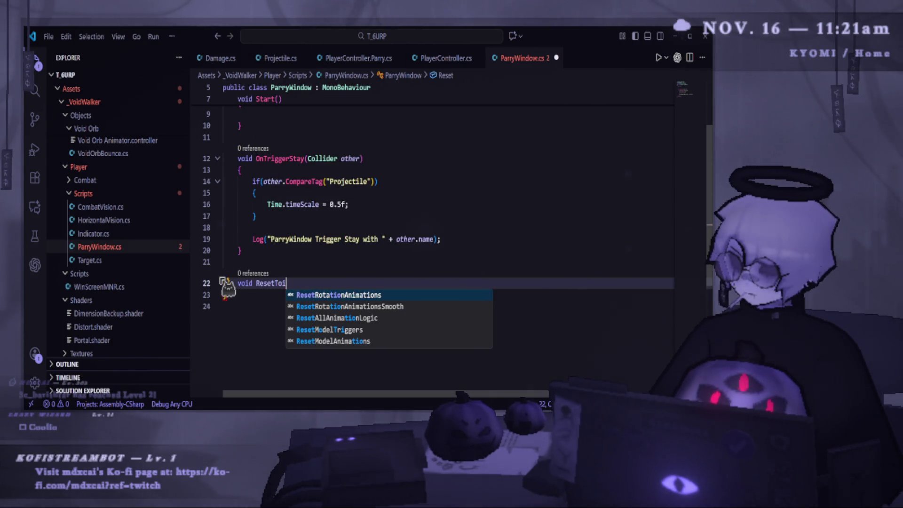
type("()")
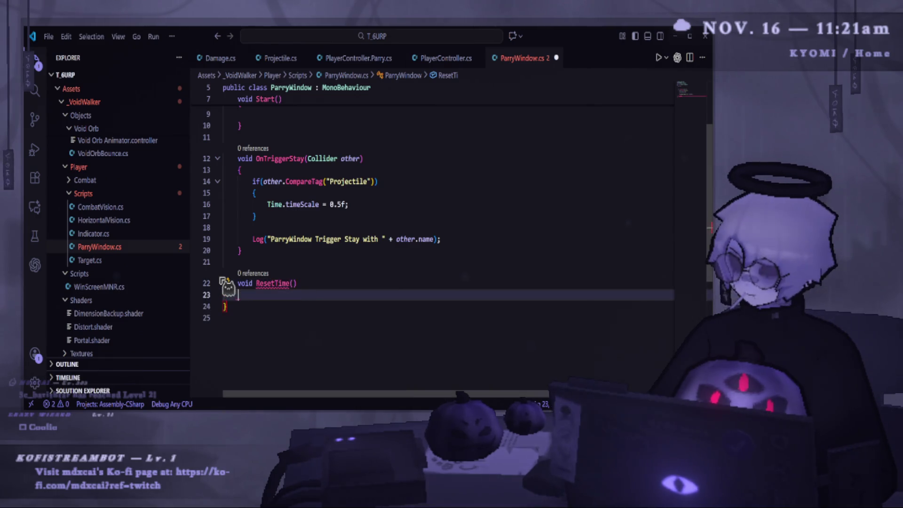
key("Return")
type("{")
key("Return")
key("Tab")
key("ctrl+s")
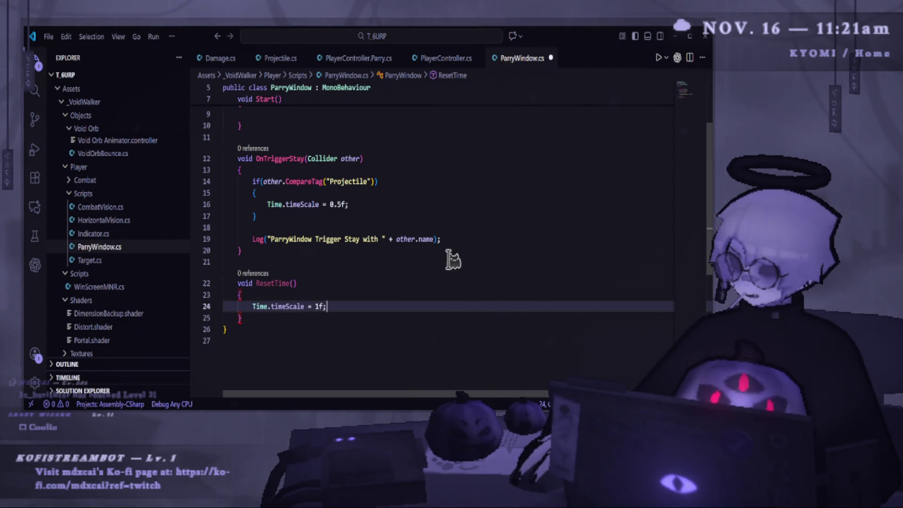
- Add Invoke("ResetTime", 0.1f); after the slow-down line in the projectile check and save
left_click(458, 238)
left_click(436, 216)
key("Up")
key("End")
key("Return")
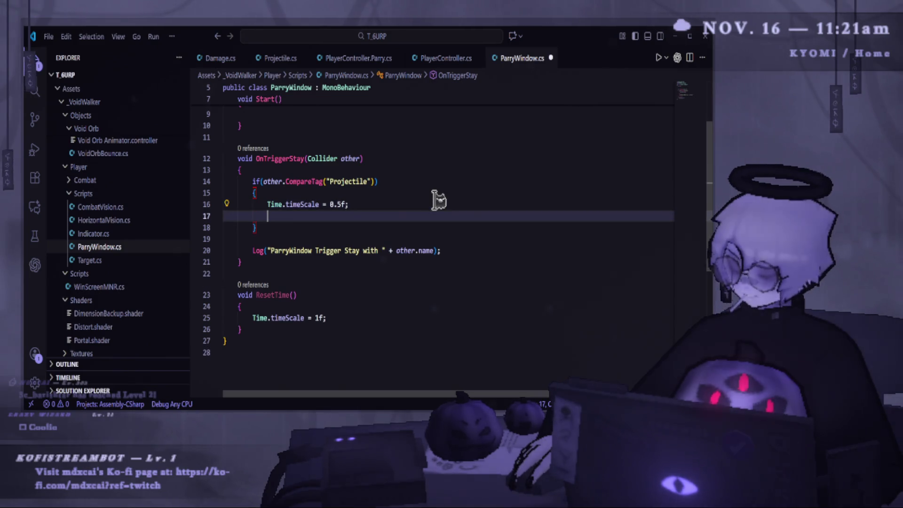
type("Invoke(\"ResetTime\", 0.1f);")
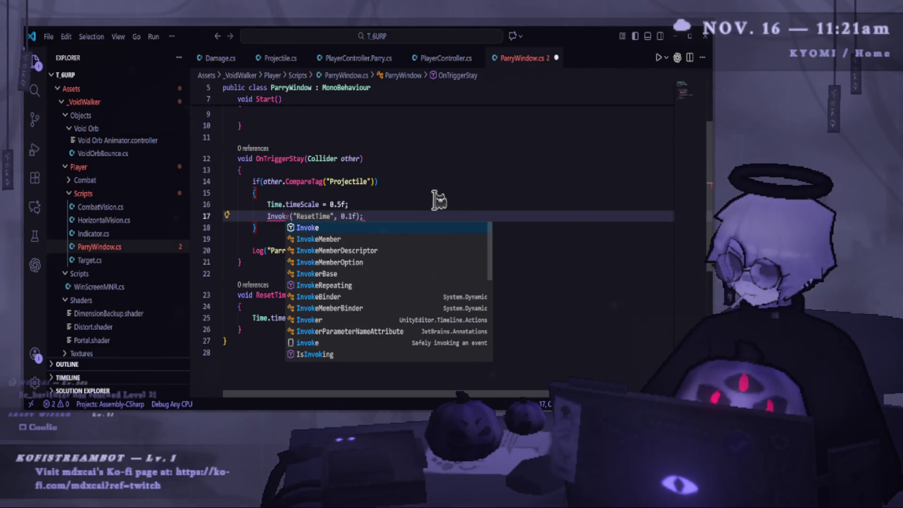
key("ctrl+s")
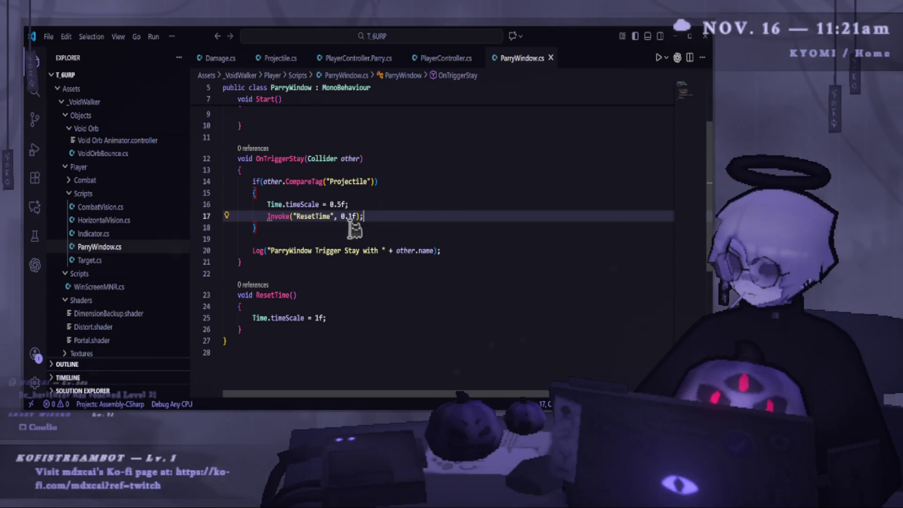
- Change the ResetTime invoke delay from 0.1f to 0.3f and save ParryWindow.cs
double_click(354, 216)
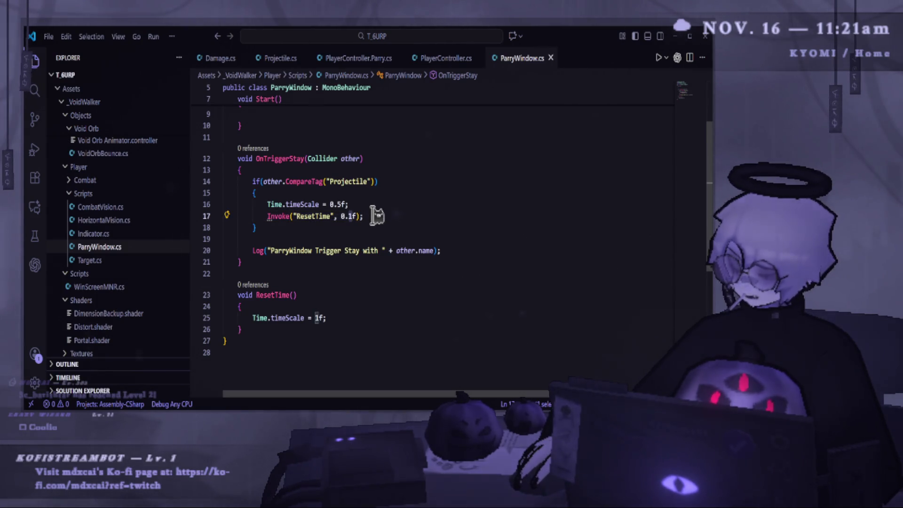
type("3")
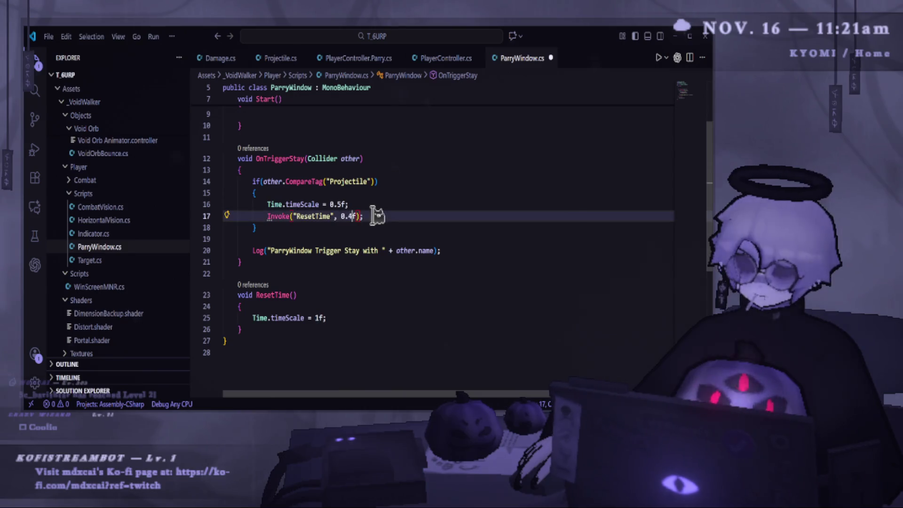
key("Down")
key("Down")
key("Down")
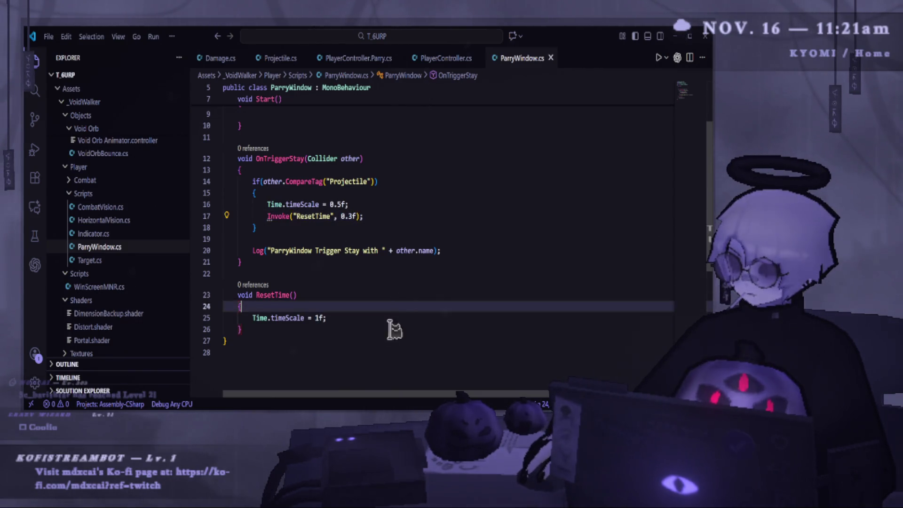
key("ctrl+s")
- Delete the Log line inside OnTriggerStay
left_click(294, 329)
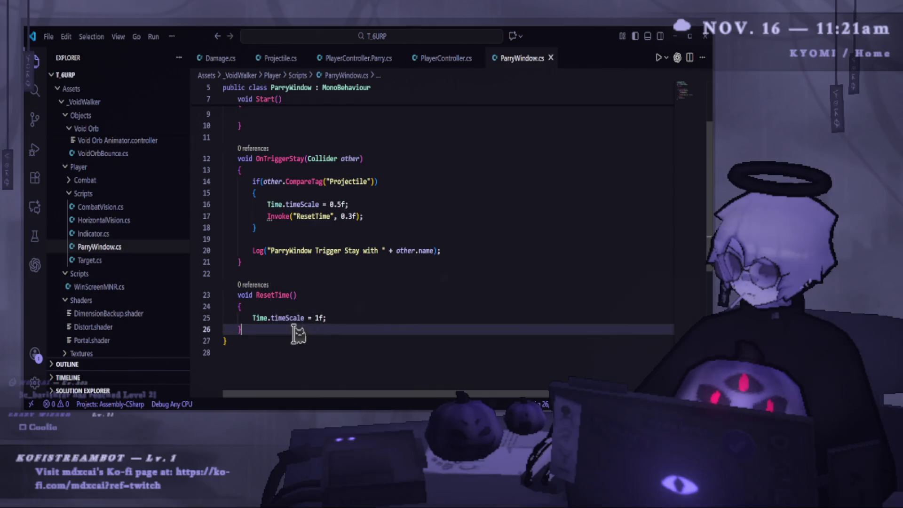
left_click_drag(470, 252, 212, 249)
key("BackSpace")
key("BackSpace")
key("BackSpace")
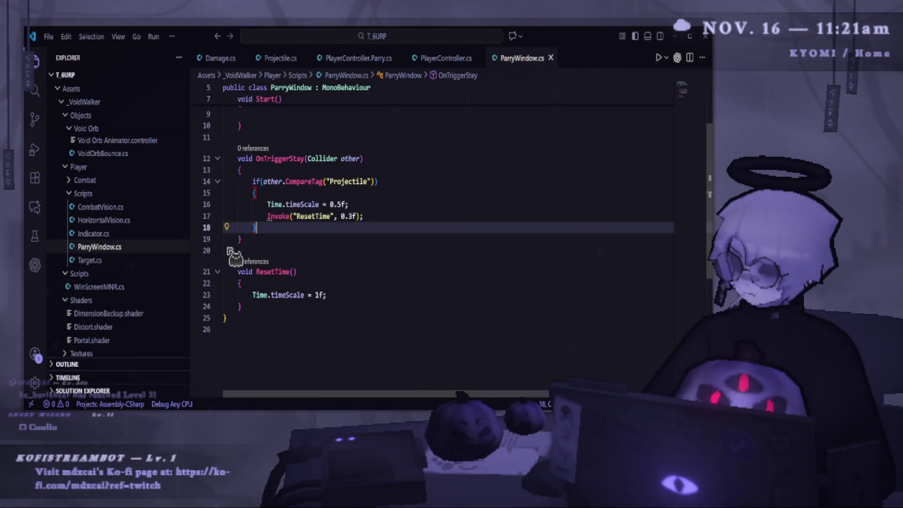
key("alt+Tab")
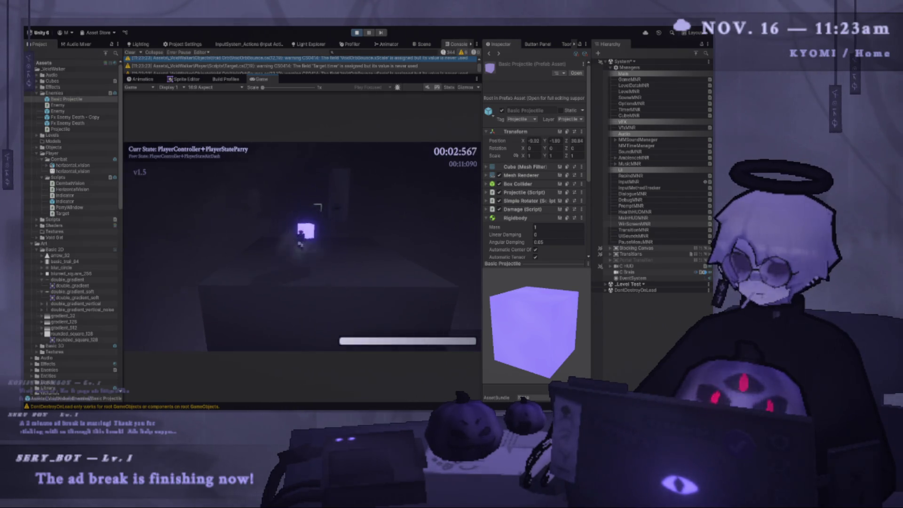
- Play-test the level, jumping, dashing and parrying projectiles to trigger the time slowdown
key("space")
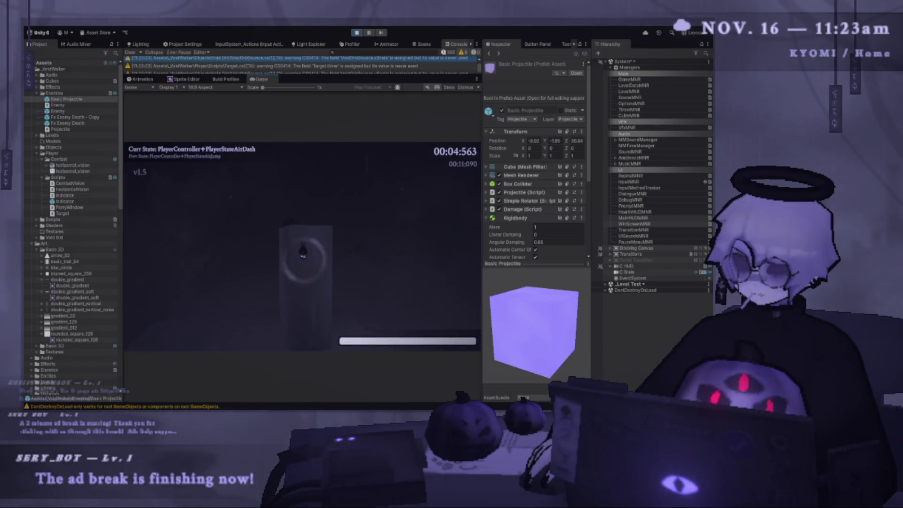
key("space")
key("space")
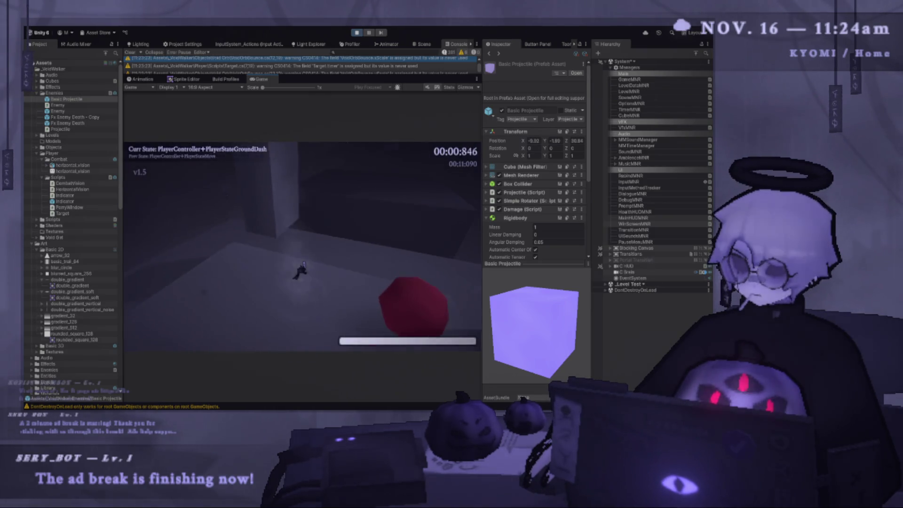
key("shift")
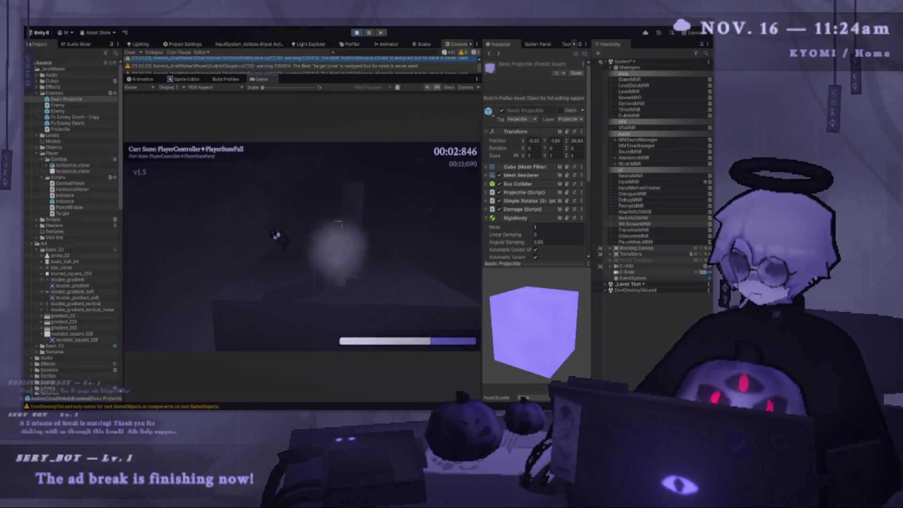
key("space")
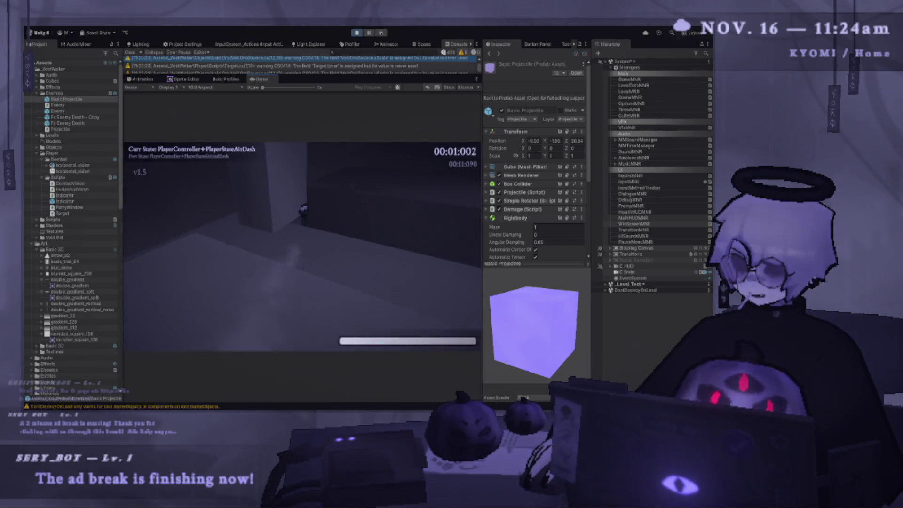
key("shift")
key("e")
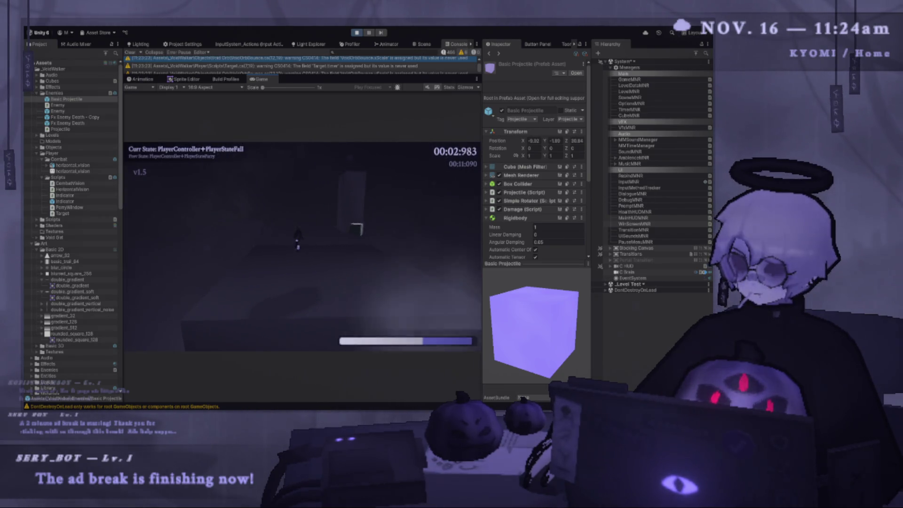
key("shift")
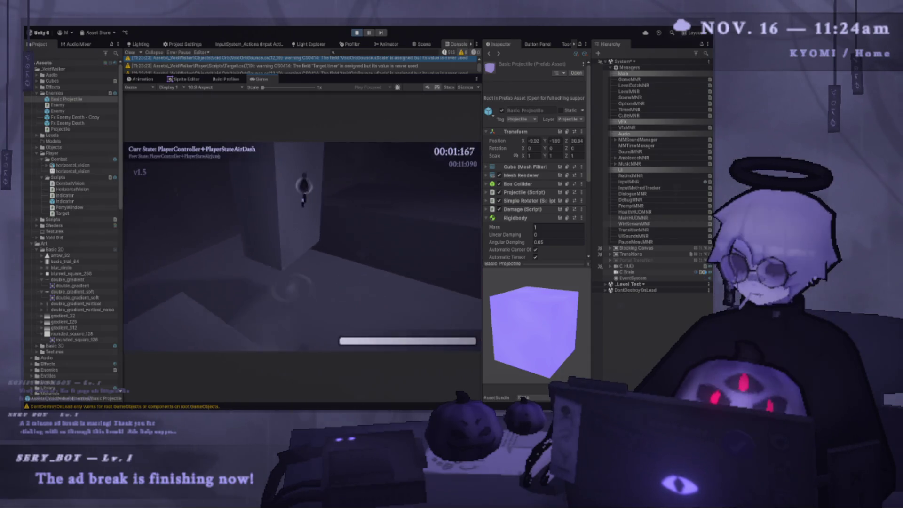
key("shift")
key("j")
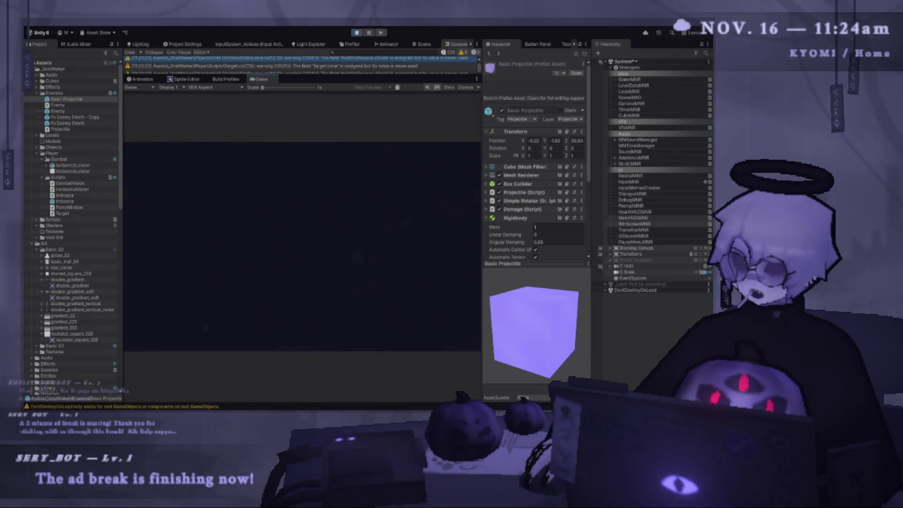
key("k")
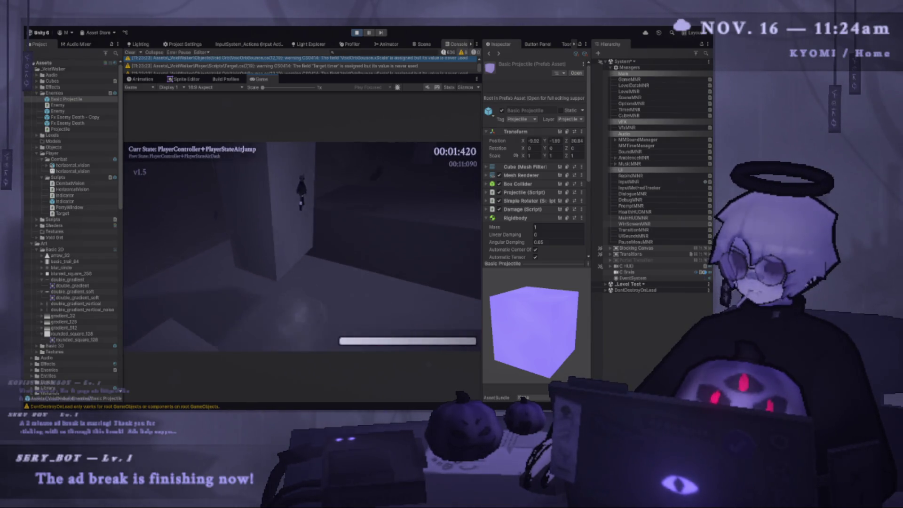
key("space")
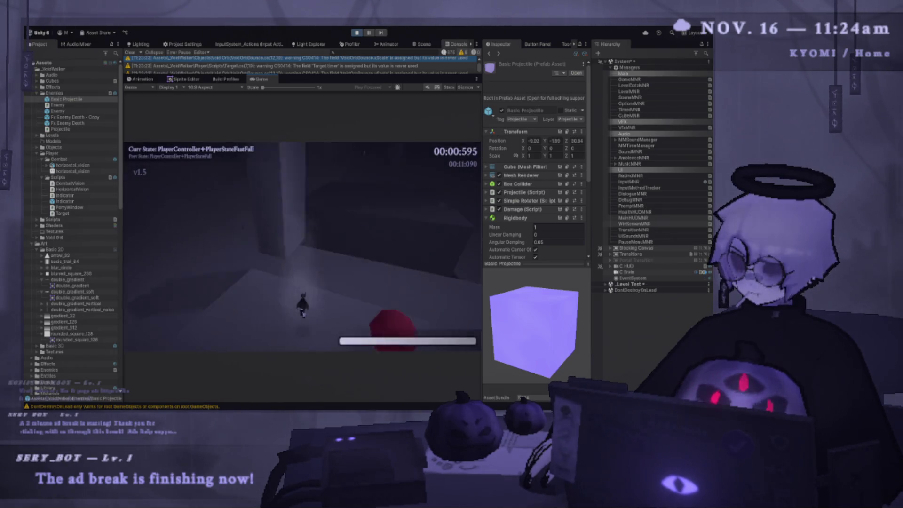
key("e")
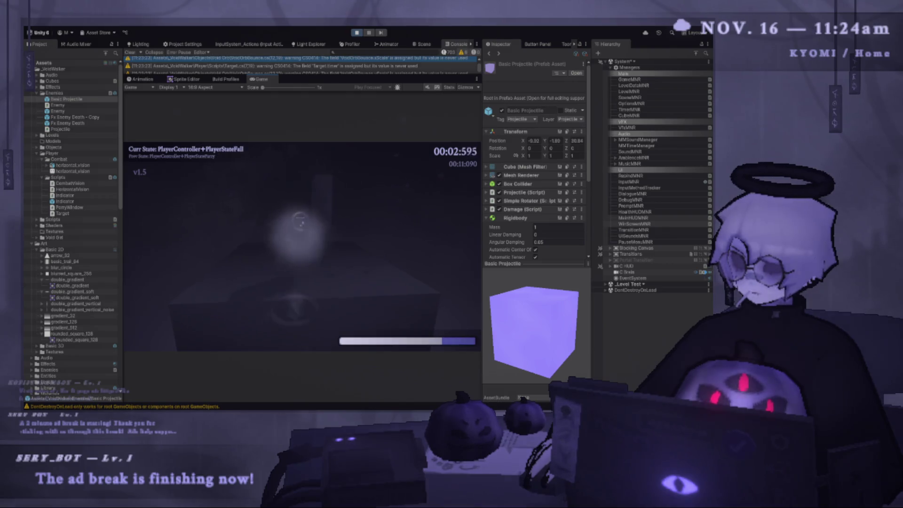
key("space")
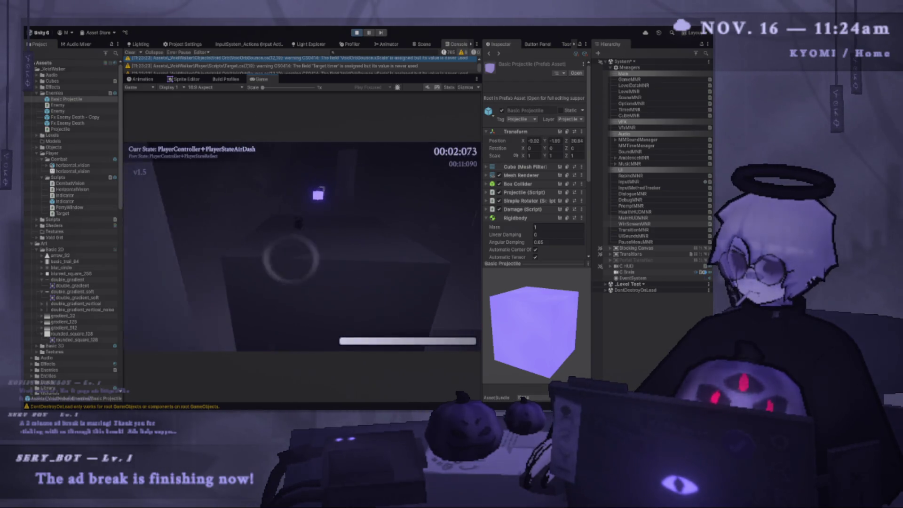
- Pause the game and bring up PlayerController.Parry.cs in VS Code
key("Escape")
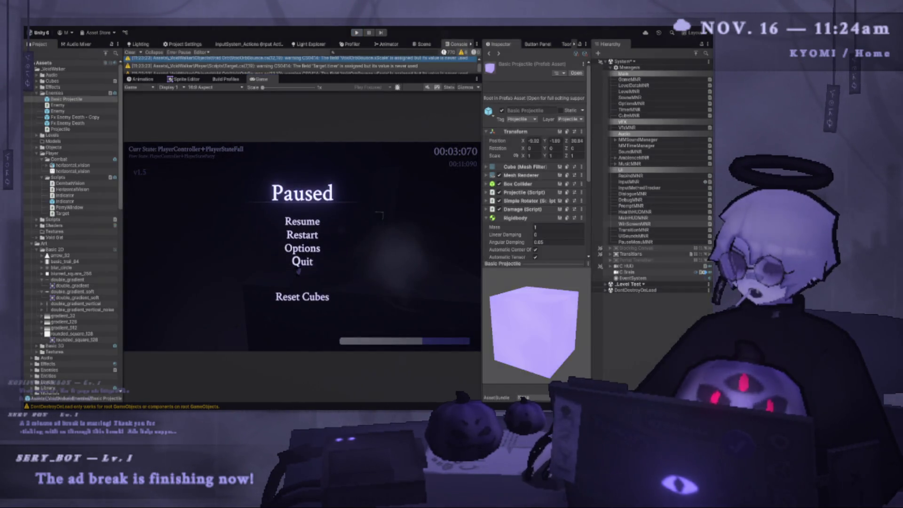
key("alt+Tab")
left_click(357, 58)
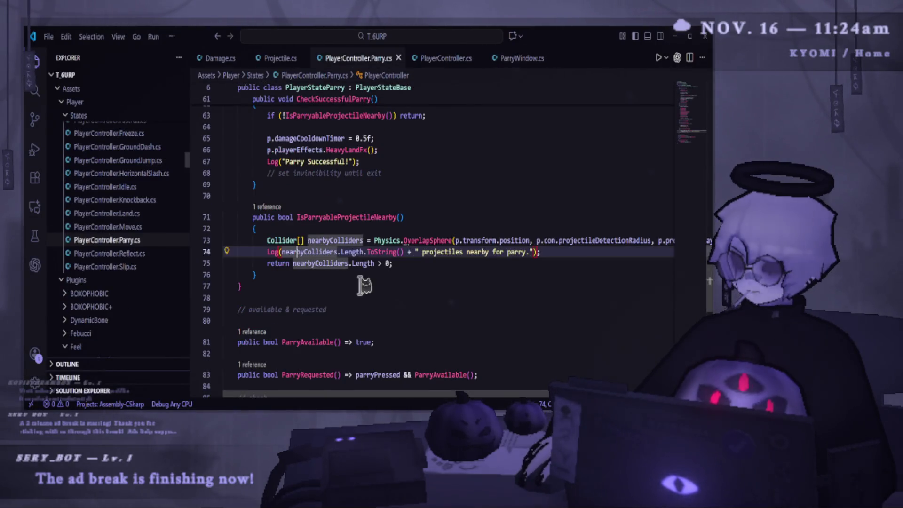
- Change the damageCooldownTimer value from 0.5f to 1f, save, and restart play mode in Unity
scroll(404, 272, "up", 4)
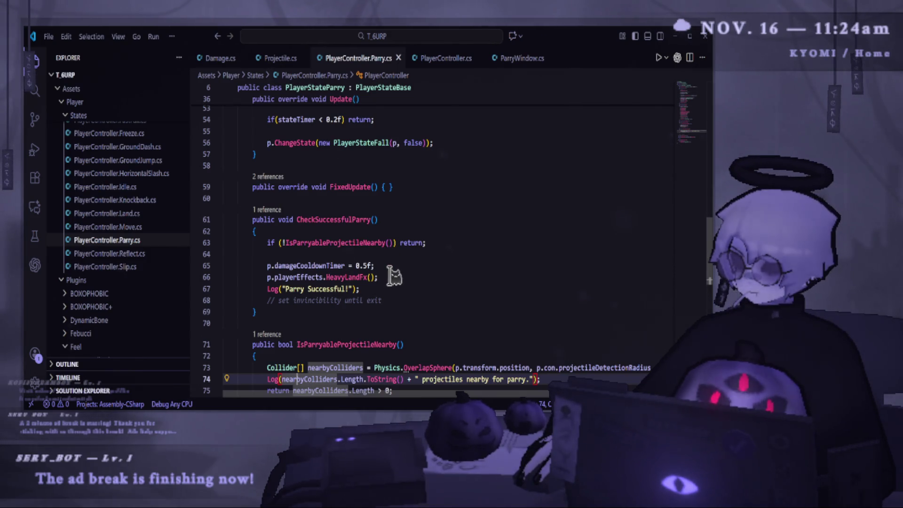
left_click_drag(373, 262, 356, 262)
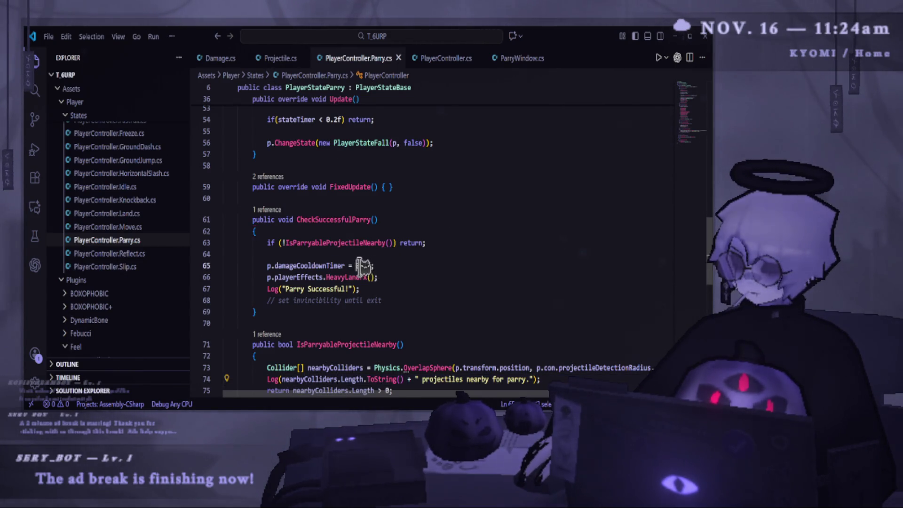
type("1")
key("ctrl+s")
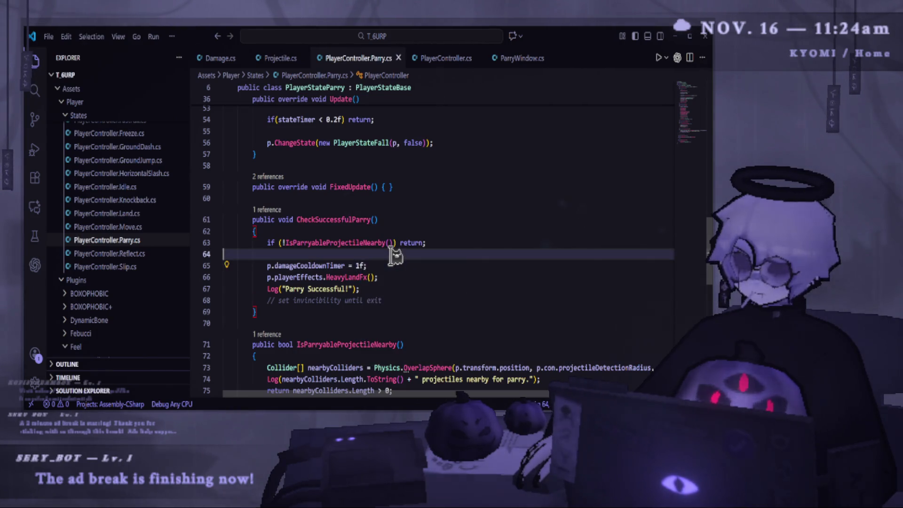
key("alt+Tab")
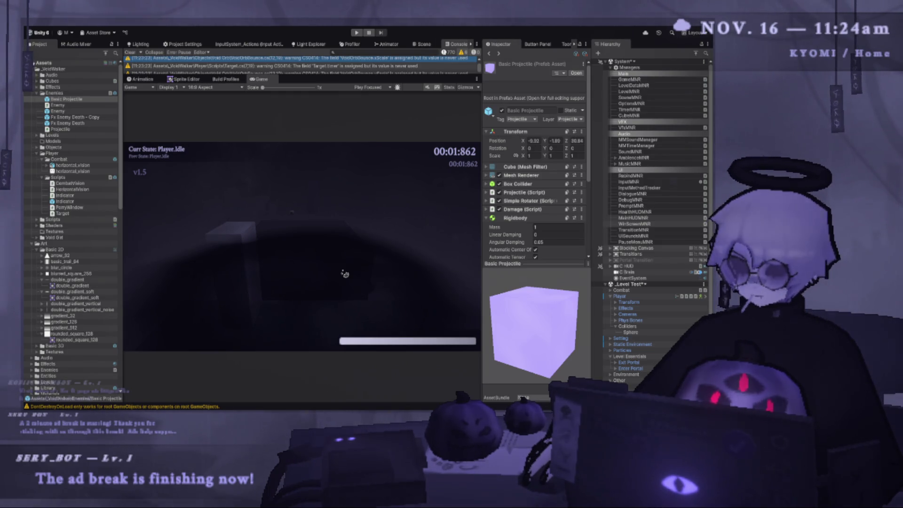
left_click(355, 32)
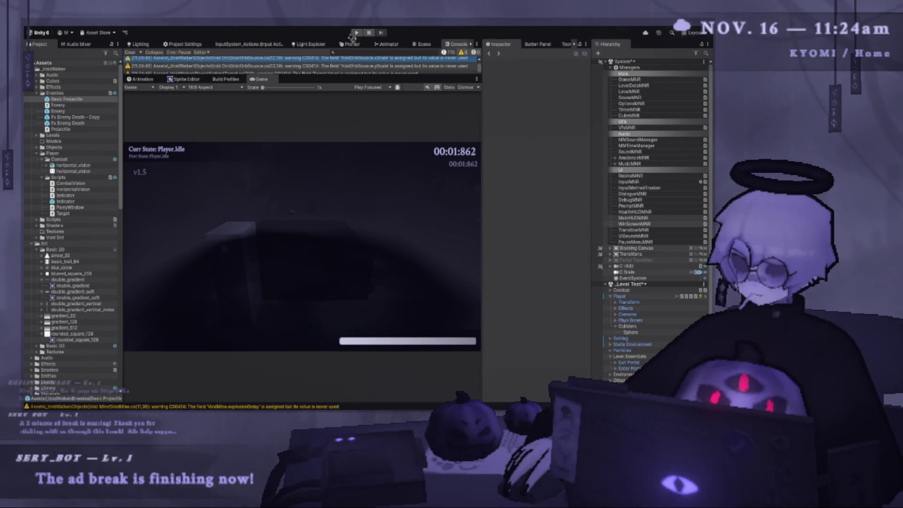
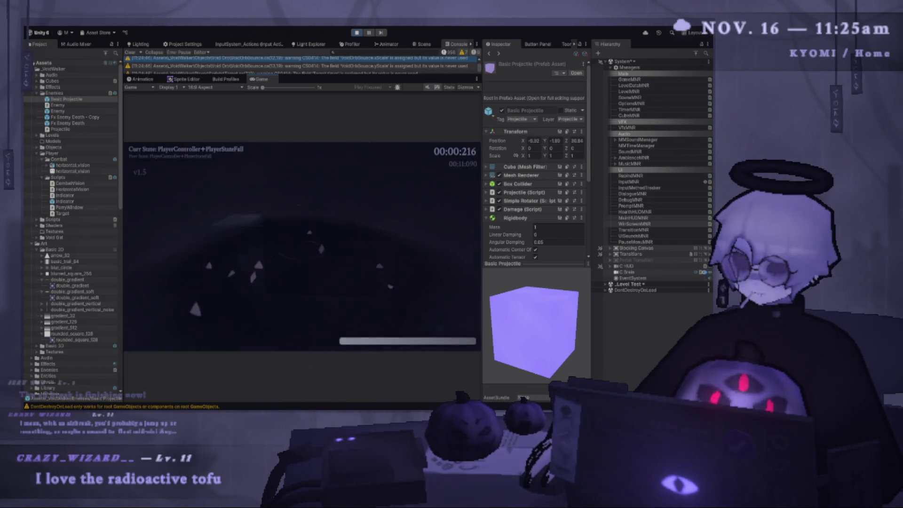
- Pause the running game and switch to Visual Studio Code showing PlayerController.Parry.cs
key("Escape")
key("alt+Tab")
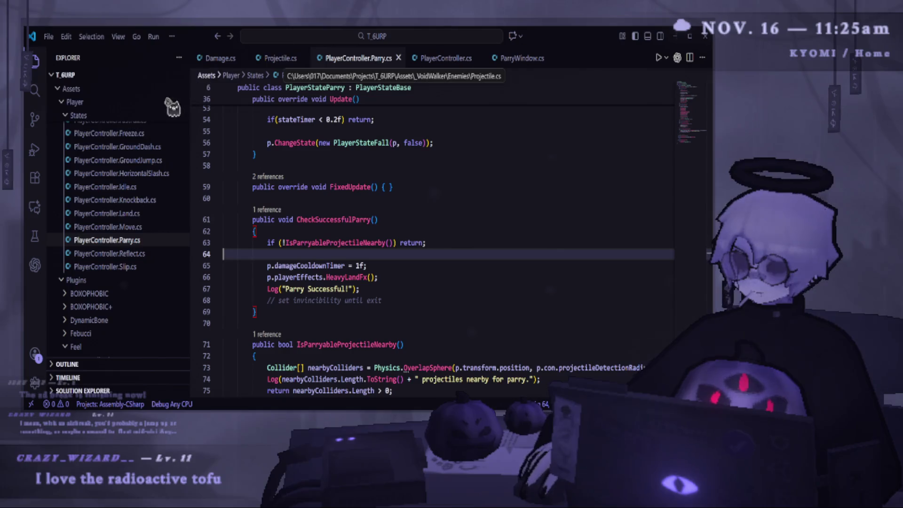
- Bring up the Damage.cs script from the editor tab bar
scroll(160, 189, "up", 5)
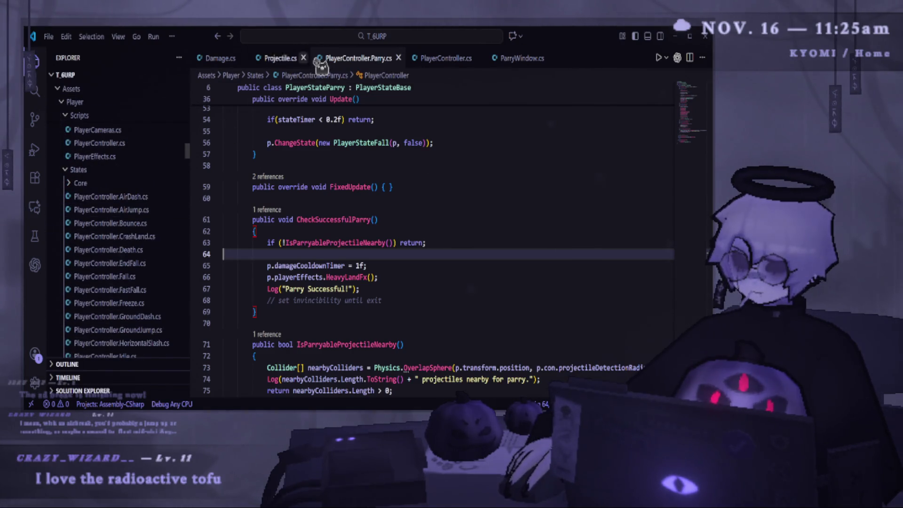
left_click(220, 59)
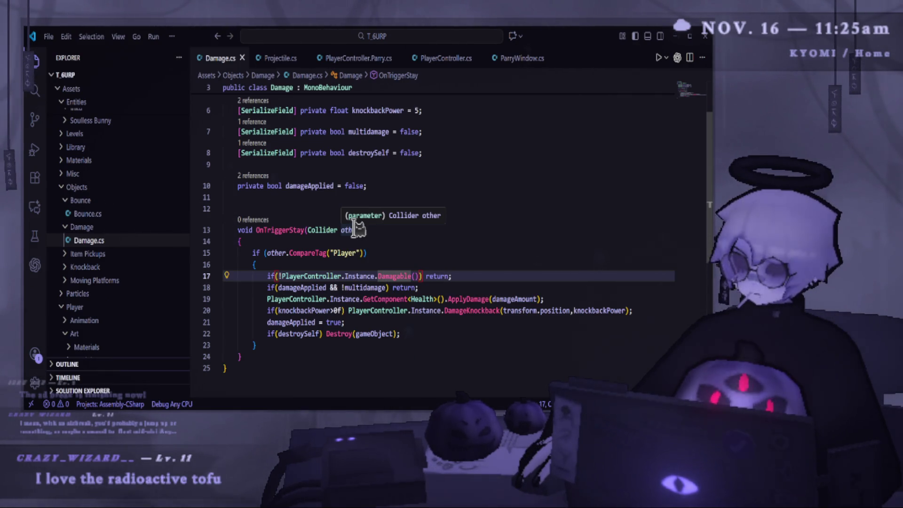
- Add 'Time.timeScale = 1f;' after line 17 in Damage.cs, save, and return to Unity
left_click(478, 275)
key("Return")
type("Time")
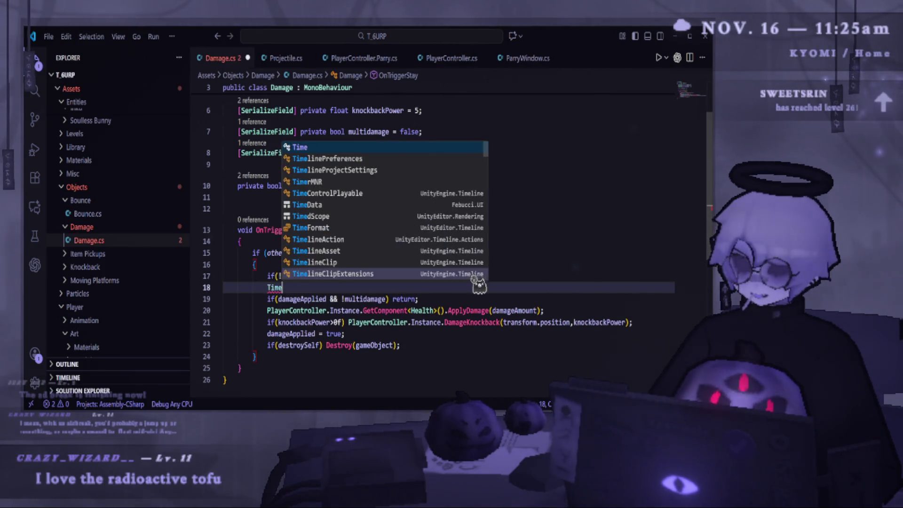
key("Tab")
key("ctrl+s")
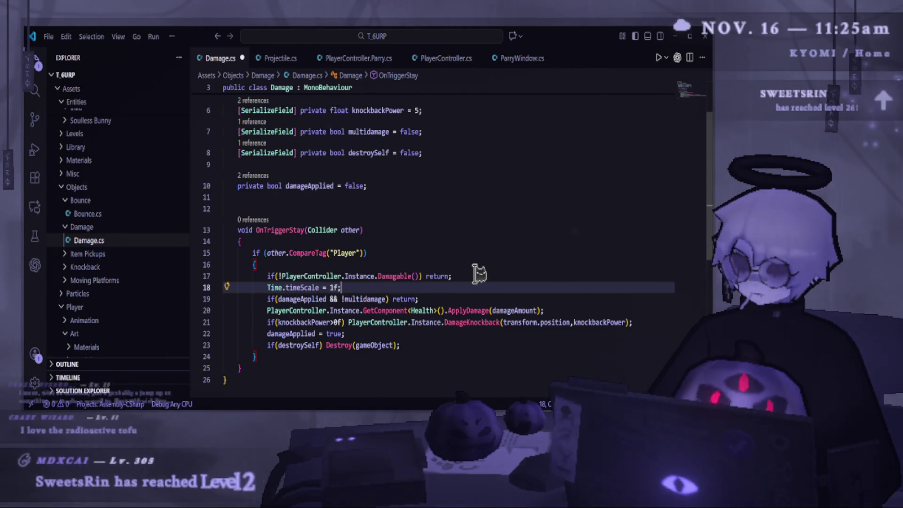
key("alt+Tab")
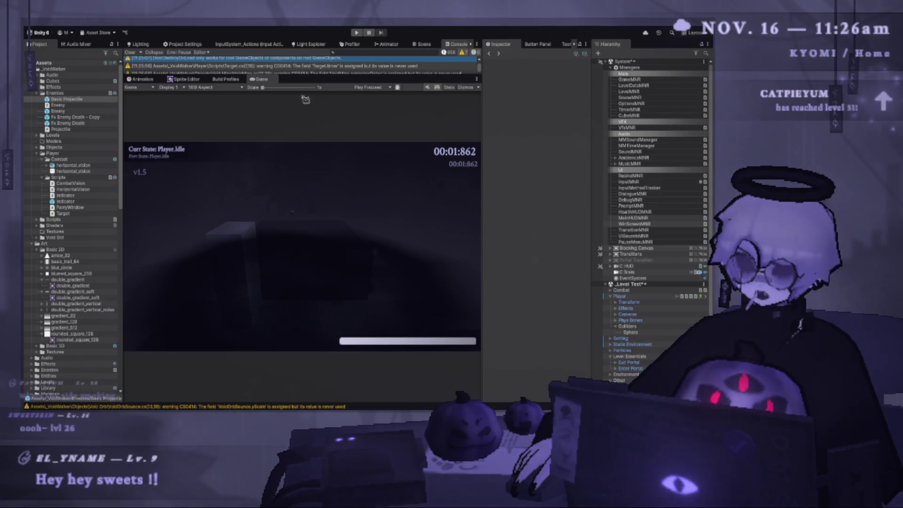
- Enter Play mode, run through the level with the damage fix, then pause
key("ctrl+p")
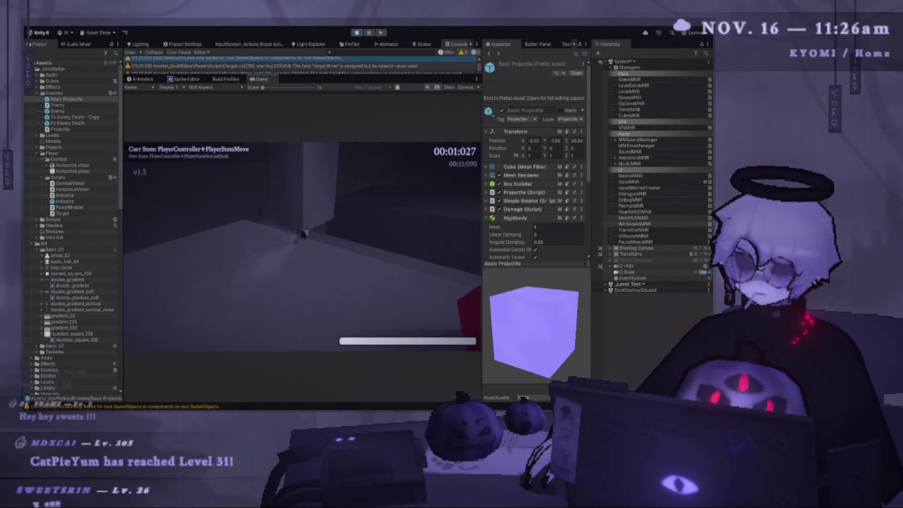
key("space")
key("shift")
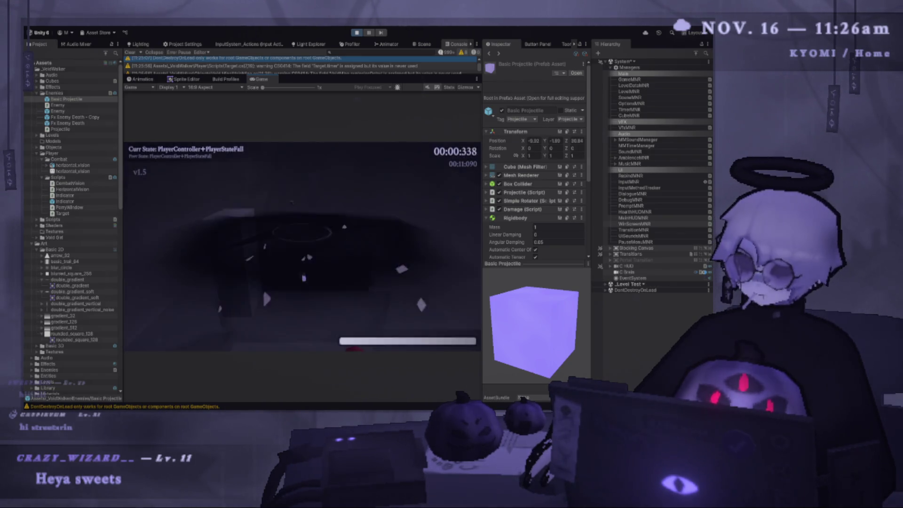
key("Escape")
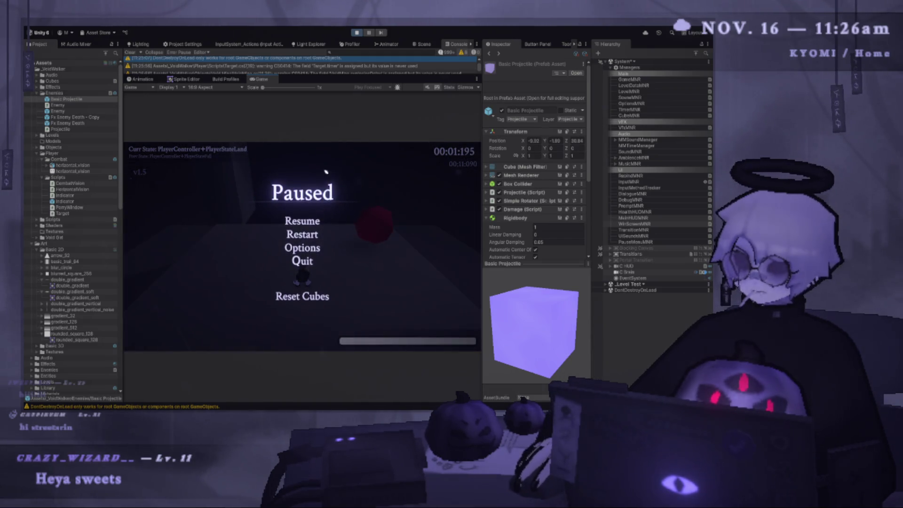
- Exit Play mode with the toolbar Play button
left_click(357, 34)
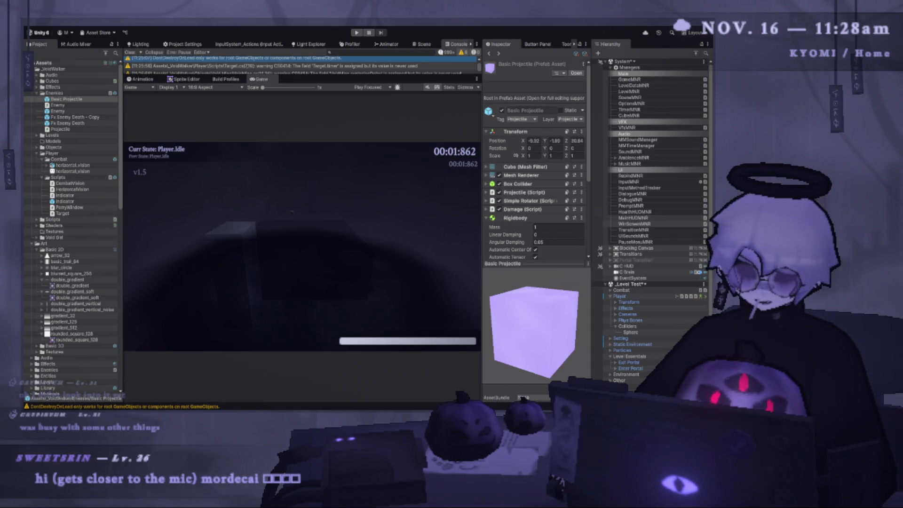
- Enlarge the Console to fit three log lines, then start another playtest
mouse_move(403, 76)
left_mouse_down()
mouse_move(408, 284)
mouse_move(409, 91)
mouse_move(409, 105)
left_mouse_up()
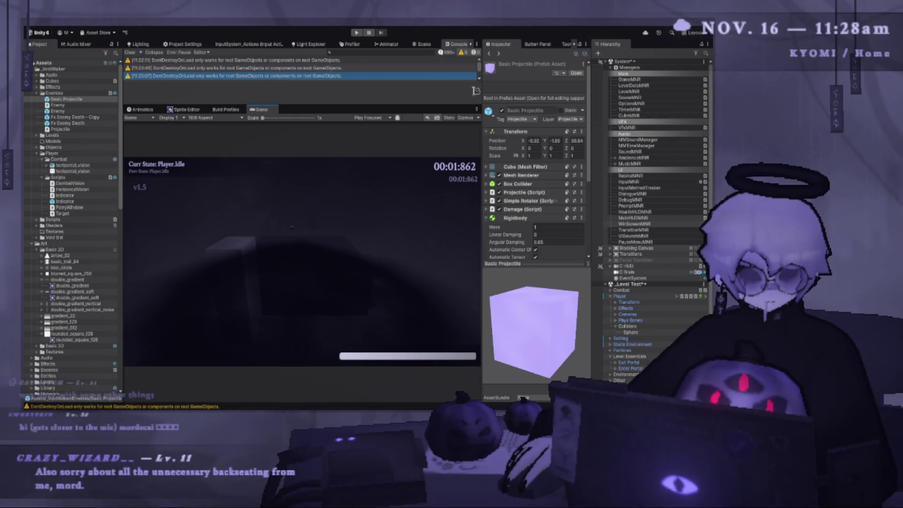
left_click(356, 33)
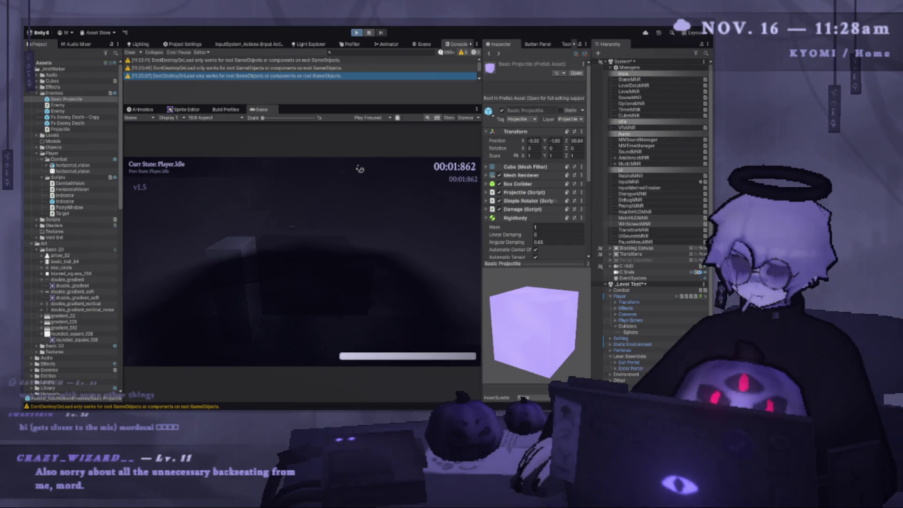